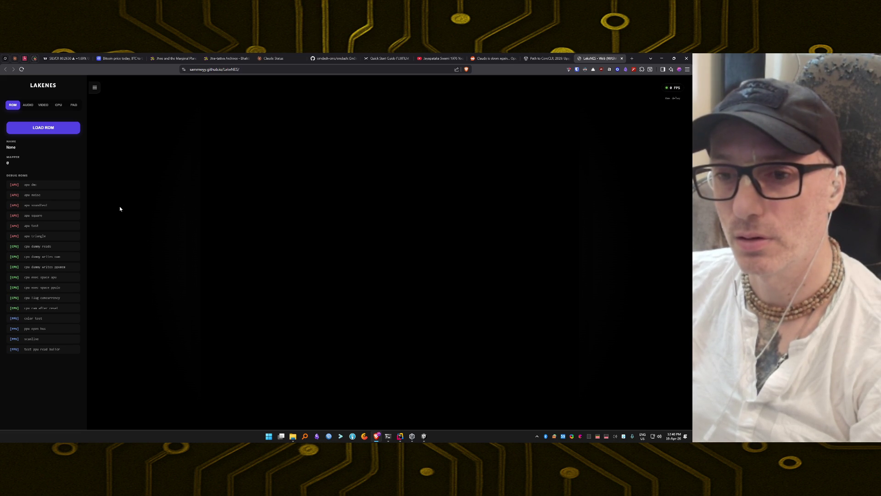
Step: Cancel the ROM file browse, then run the color test, scanline, ppu open bus and ppu read buffer debug ROMs
{"action": "left_click", "coordinate": [38, 126]}
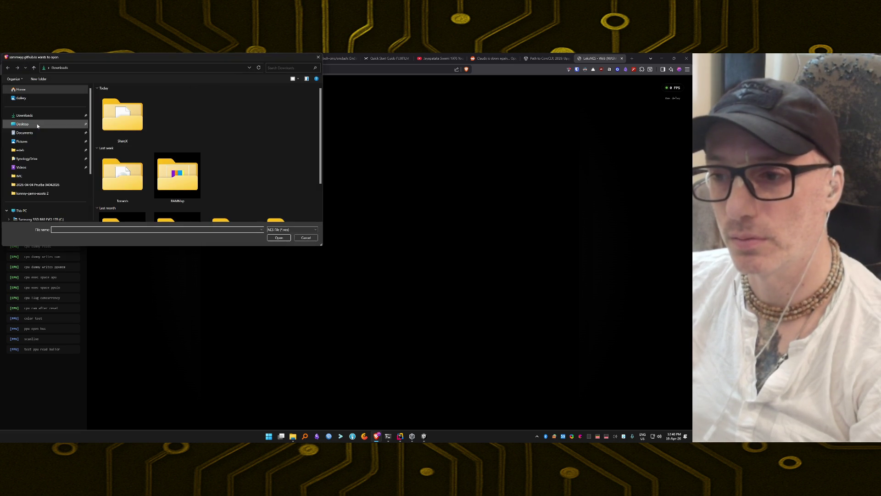
{"action": "left_click", "coordinate": [306, 237]}
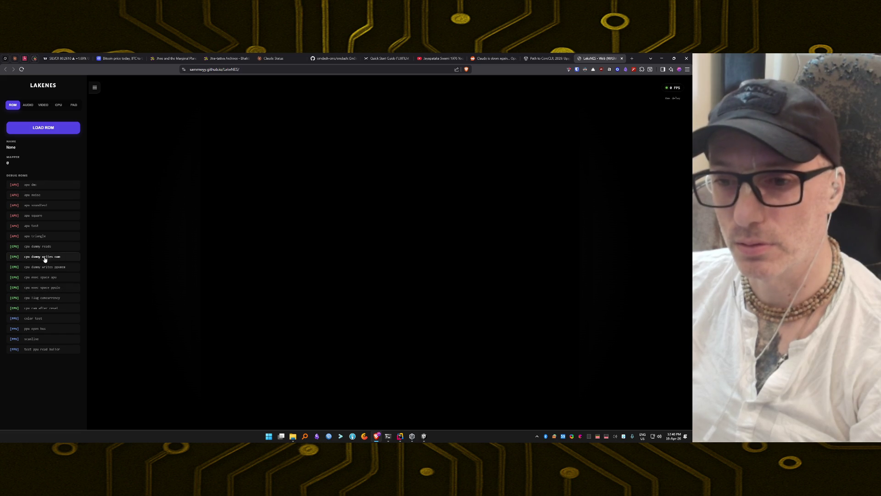
{"action": "left_click", "coordinate": [43, 320]}
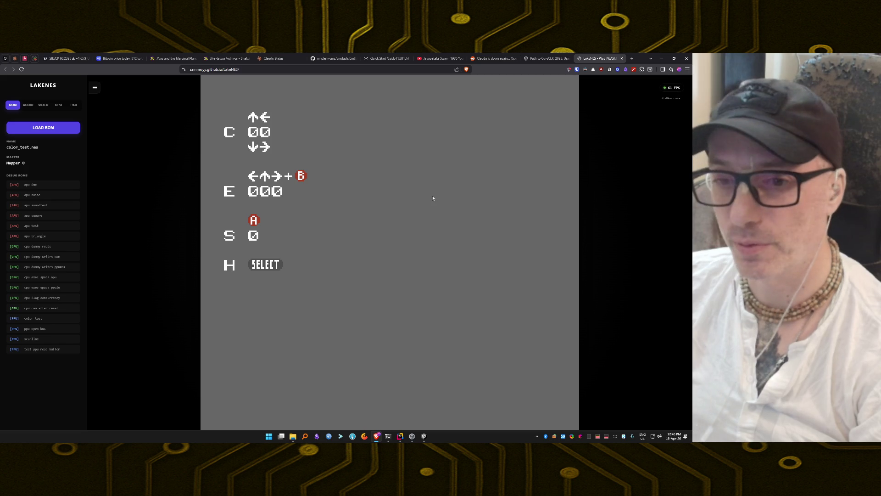
{"action": "left_click", "coordinate": [48, 340]}
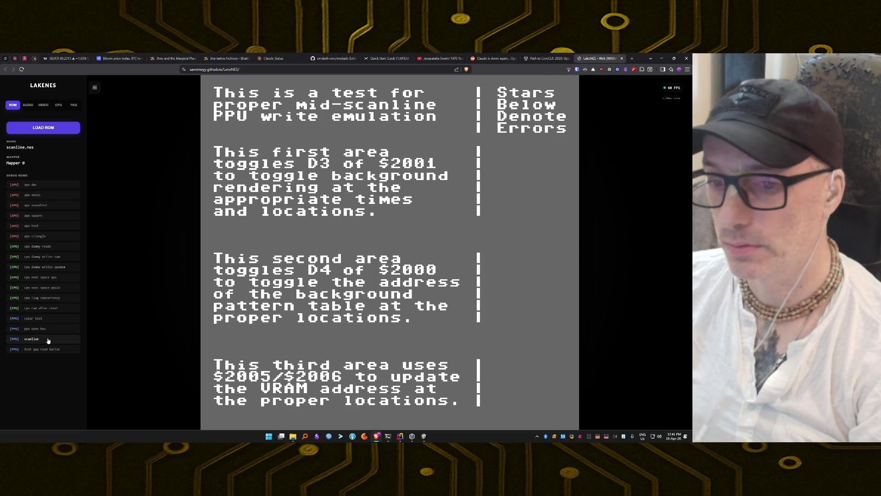
{"action": "left_click", "coordinate": [47, 330]}
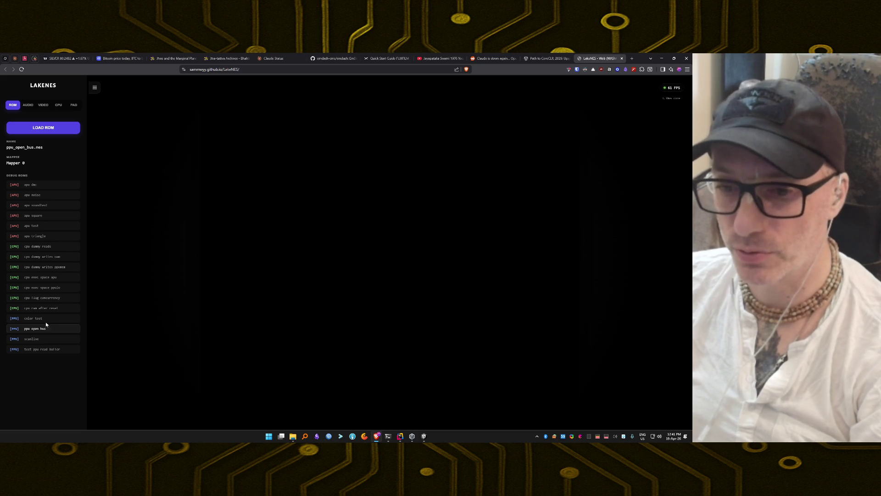
{"action": "left_click", "coordinate": [45, 351]}
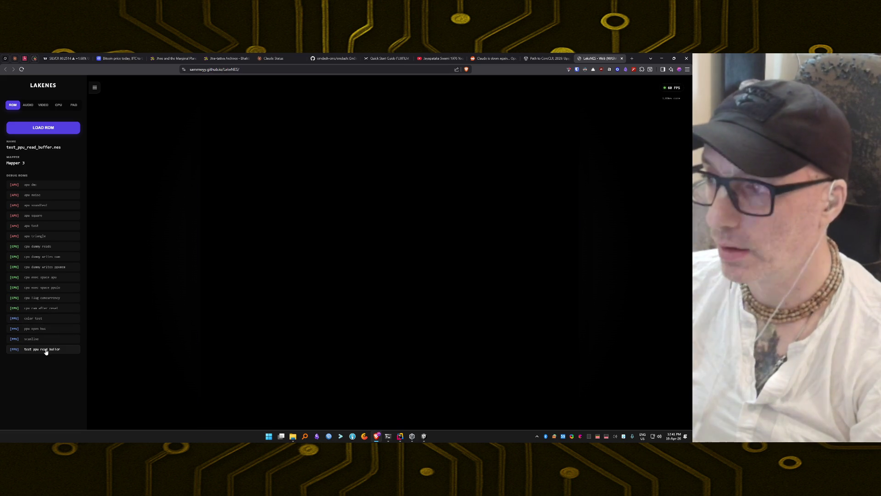
Step: Run the cpu ram after reset, apu dmc, apu soundtest and apu triangle debug ROMs
{"action": "left_click", "coordinate": [46, 309]}
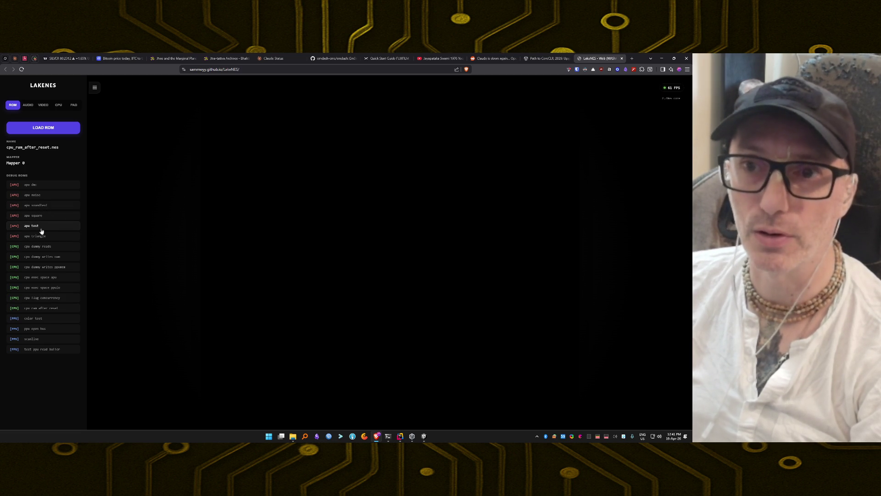
{"action": "left_click", "coordinate": [41, 189]}
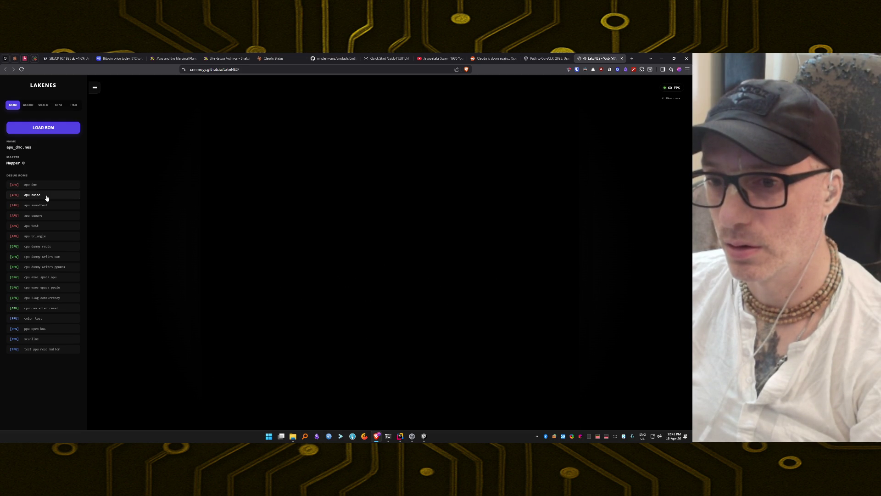
{"action": "left_click", "coordinate": [47, 206]}
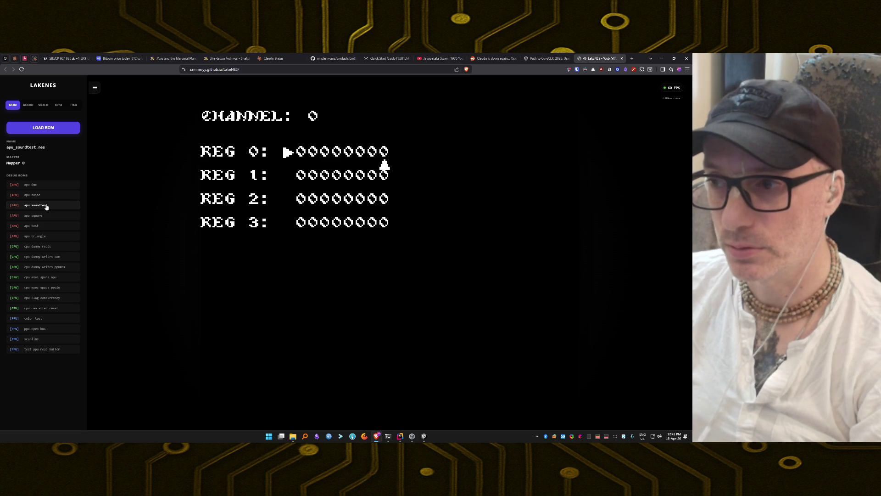
{"action": "left_click", "coordinate": [44, 235]}
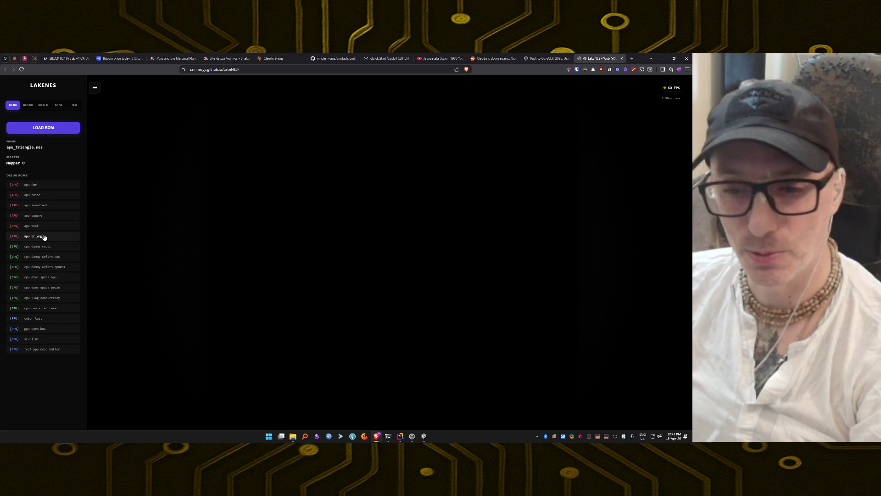
Step: Close the LakeNES tab and return to the Unity Editor
{"action": "left_click", "coordinate": [622, 58]}
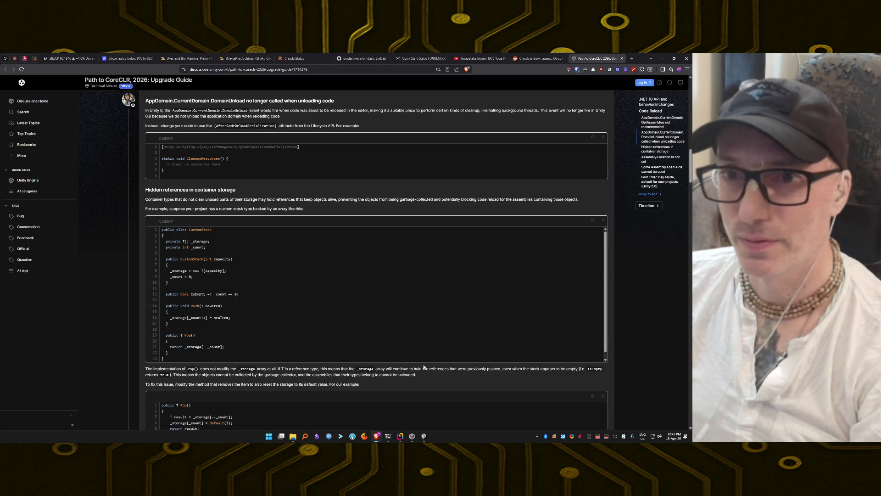
{"action": "left_click", "coordinate": [424, 436]}
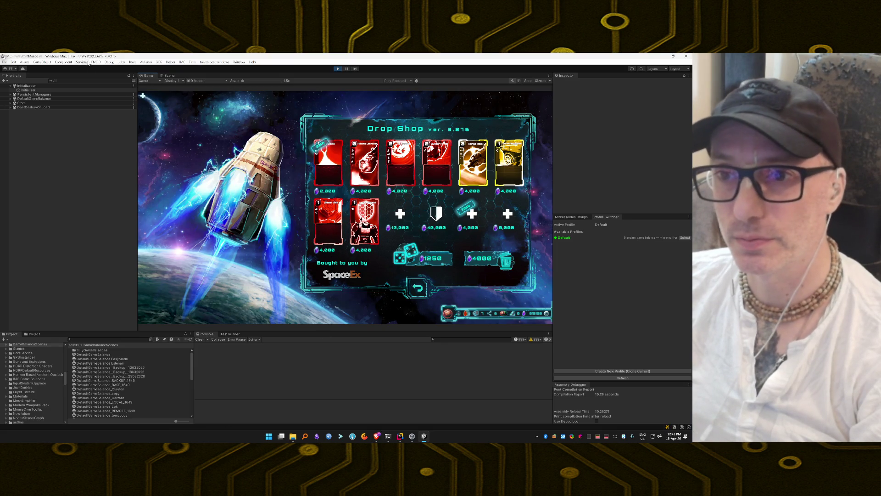
{"action": "left_click", "coordinate": [110, 62]}
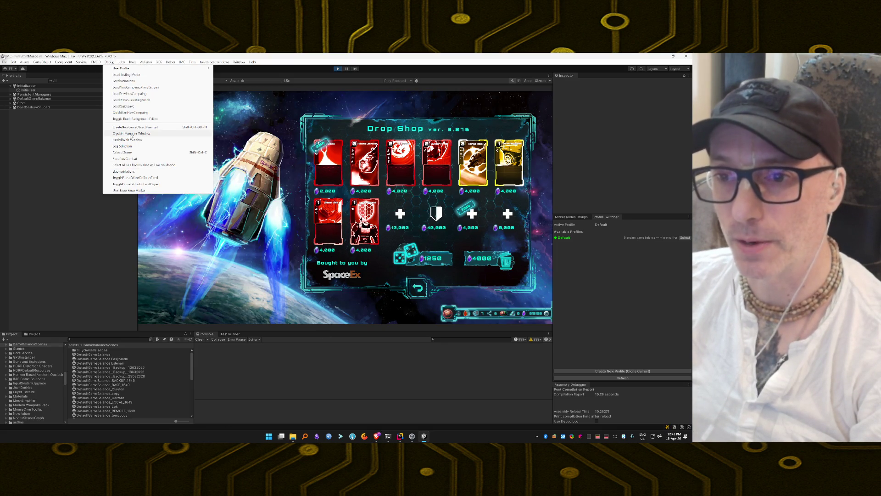
Step: Make Crystals to Set read 300000 in the CrystalsManagerWindow, then close the window
{"action": "left_click", "coordinate": [184, 133]}
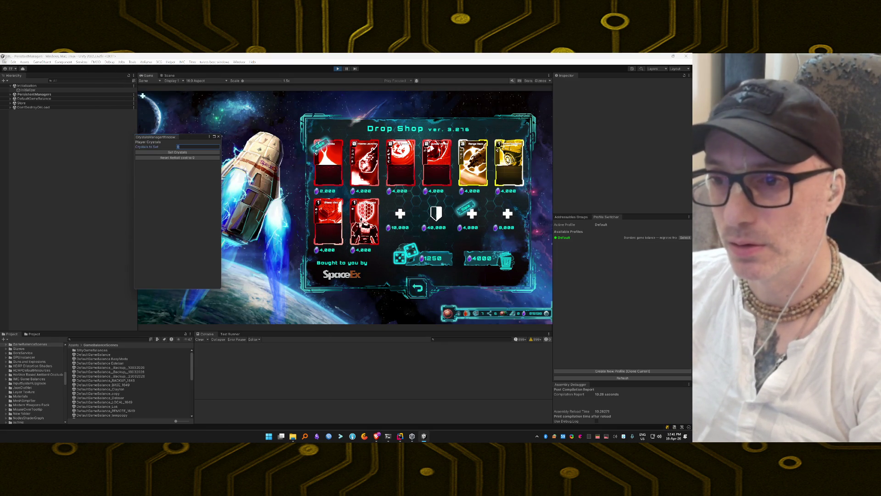
{"action": "type", "text": "00000"}
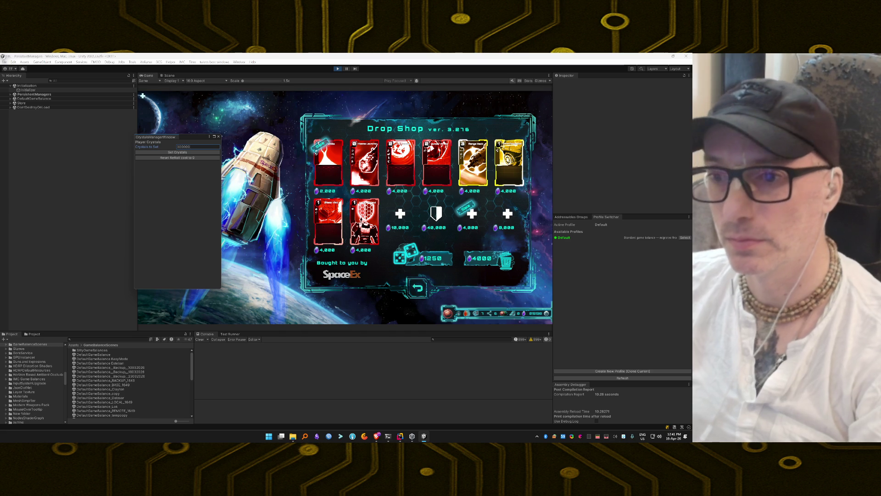
{"action": "left_click", "coordinate": [219, 137]}
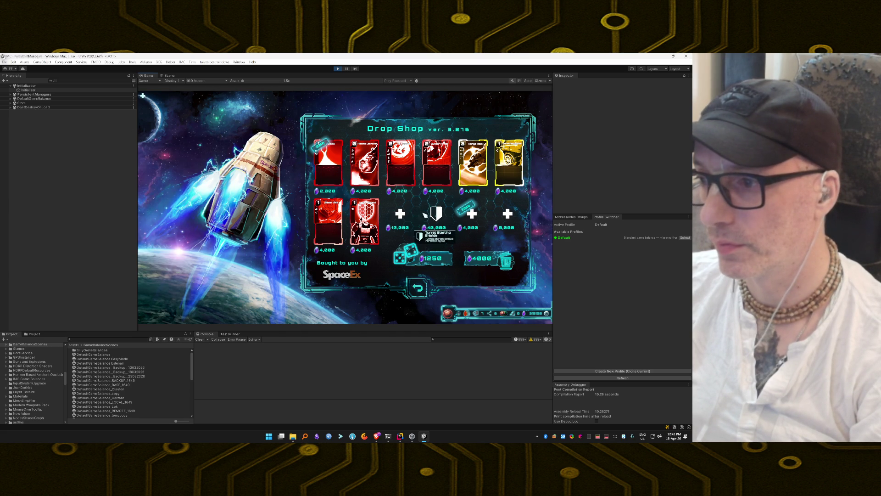
Step: Buy the Plasma Launcher card and reroll the Drop Shop offers five times at 1250
{"action": "left_click", "coordinate": [373, 164]}
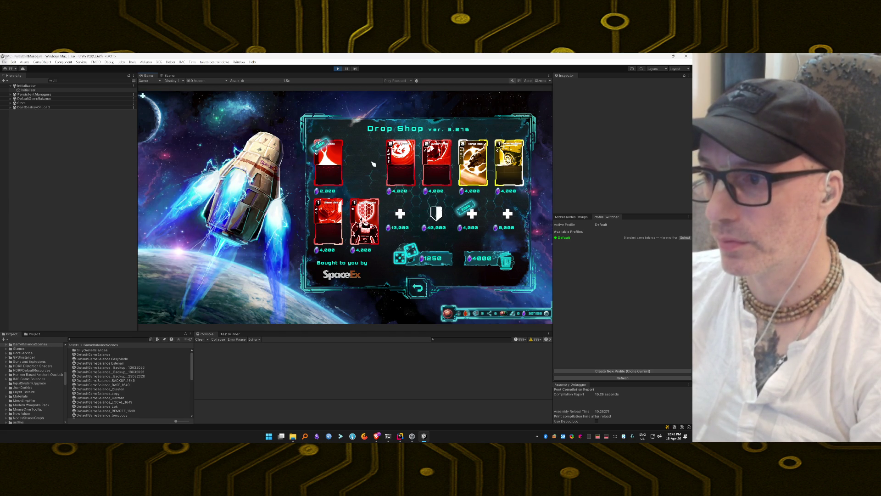
{"action": "left_click", "coordinate": [431, 260]}
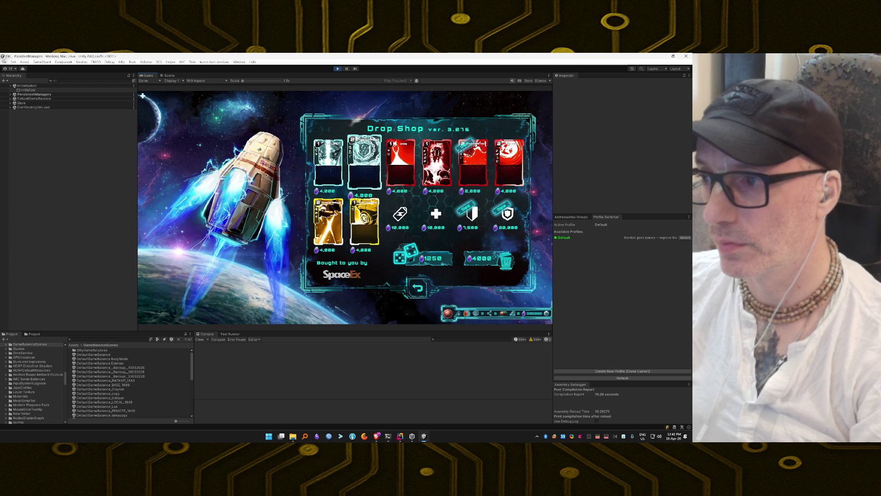
{"action": "left_click", "coordinate": [427, 258]}
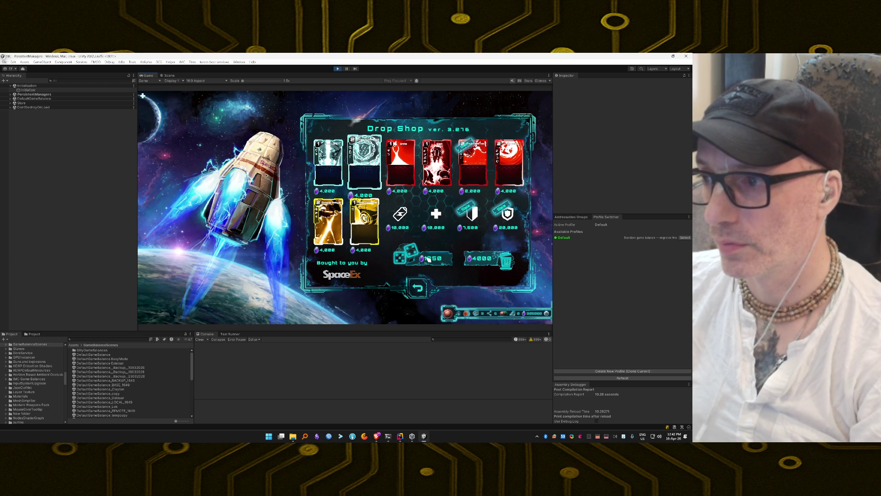
{"action": "left_click", "coordinate": [427, 258]}
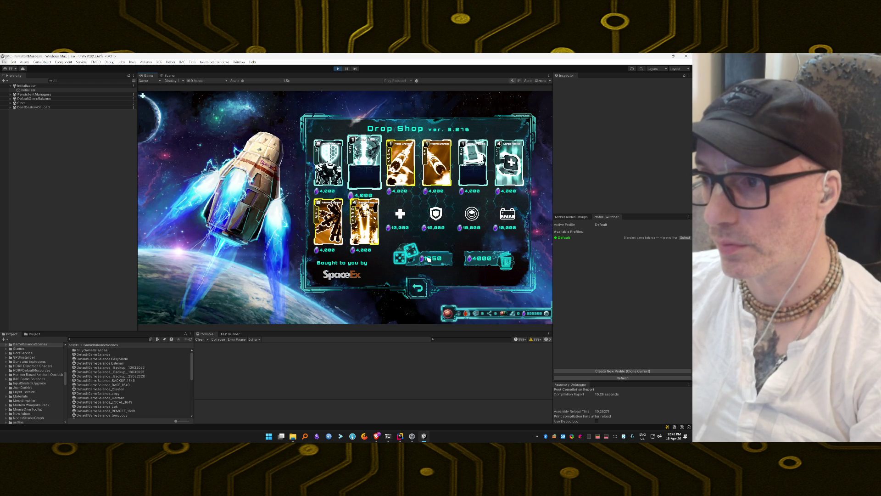
{"action": "left_click", "coordinate": [427, 259]}
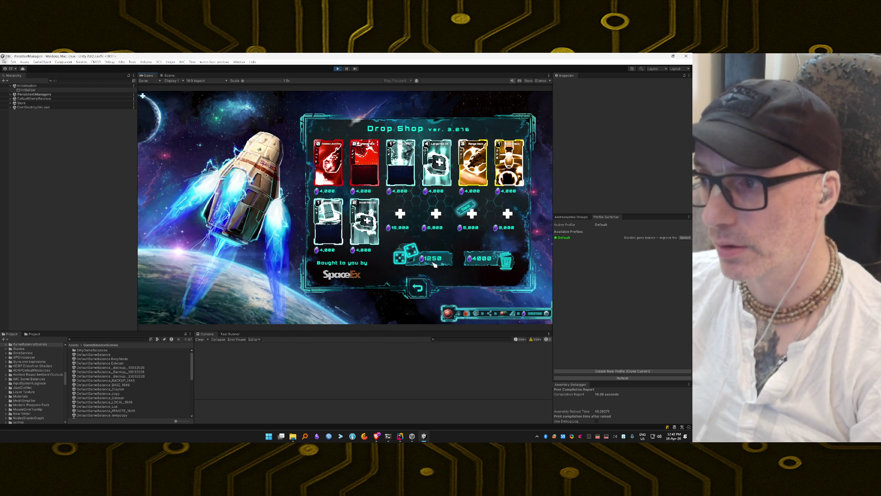
{"action": "left_click", "coordinate": [434, 261]}
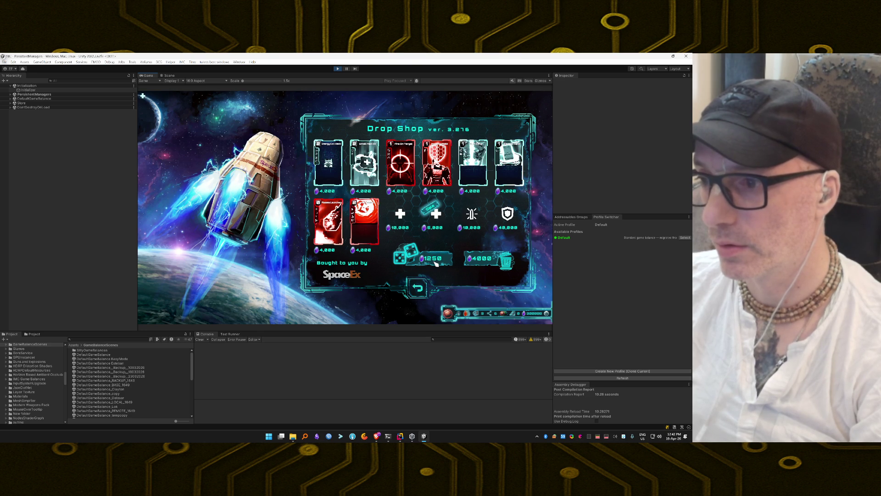
Step: Buy another Plasma Launcher to upgrade the owned card, then reroll nine more times
{"action": "left_click", "coordinate": [328, 222]}
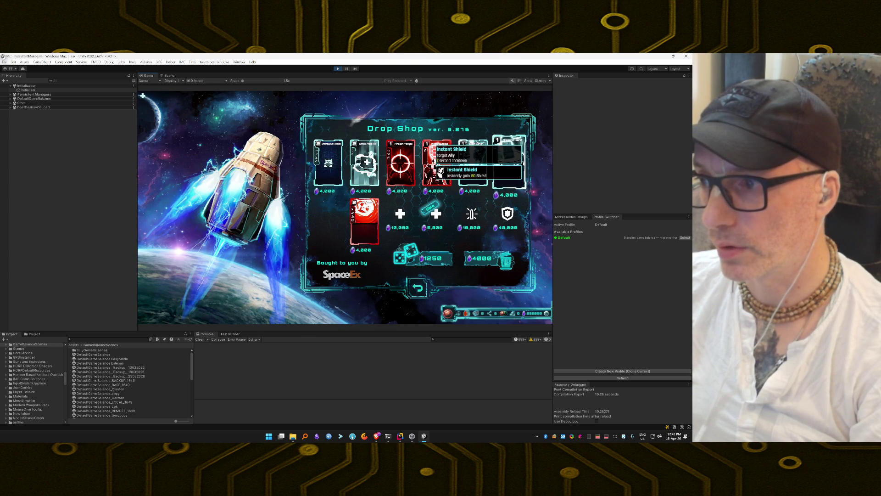
{"action": "mouse_move", "coordinate": [433, 176]}
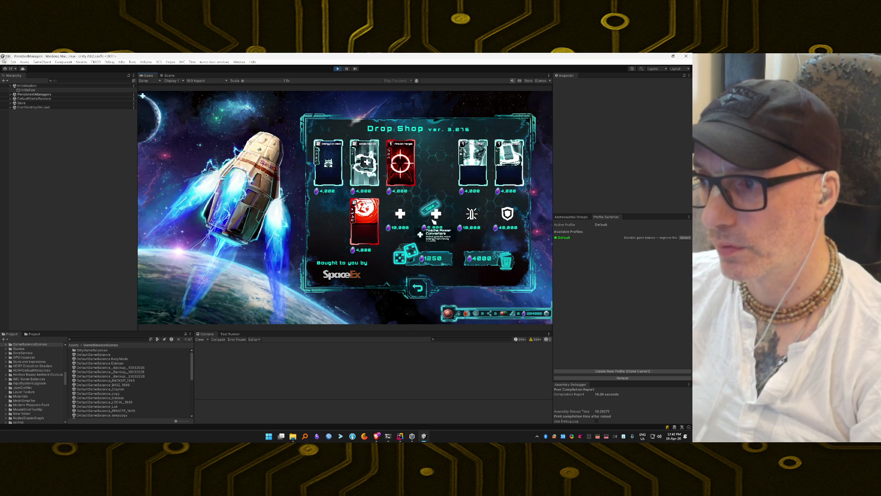
{"action": "left_click", "coordinate": [426, 258]}
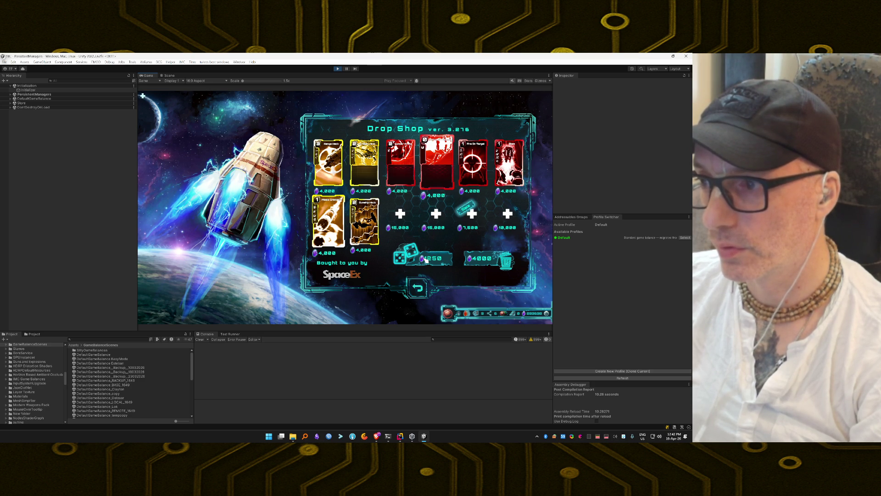
{"action": "left_click", "coordinate": [426, 259]}
{"action": "left_click", "coordinate": [425, 260]}
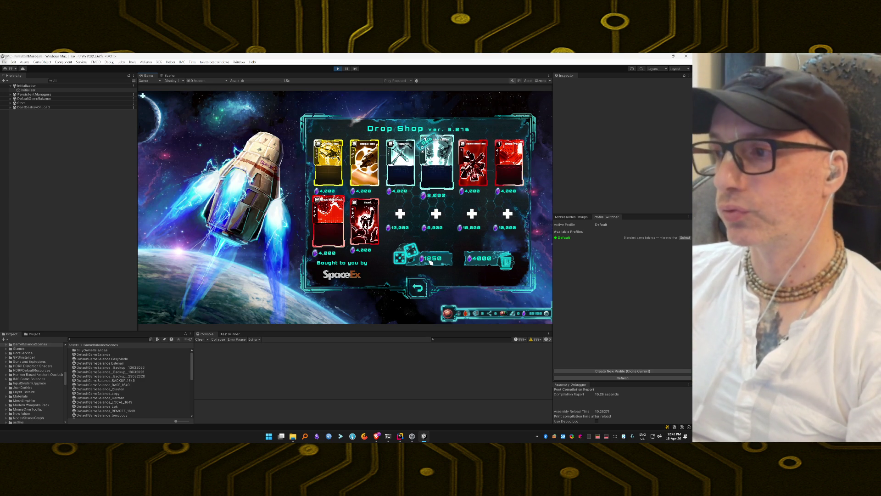
{"action": "left_click", "coordinate": [427, 260]}
{"action": "left_click", "coordinate": [430, 263]}
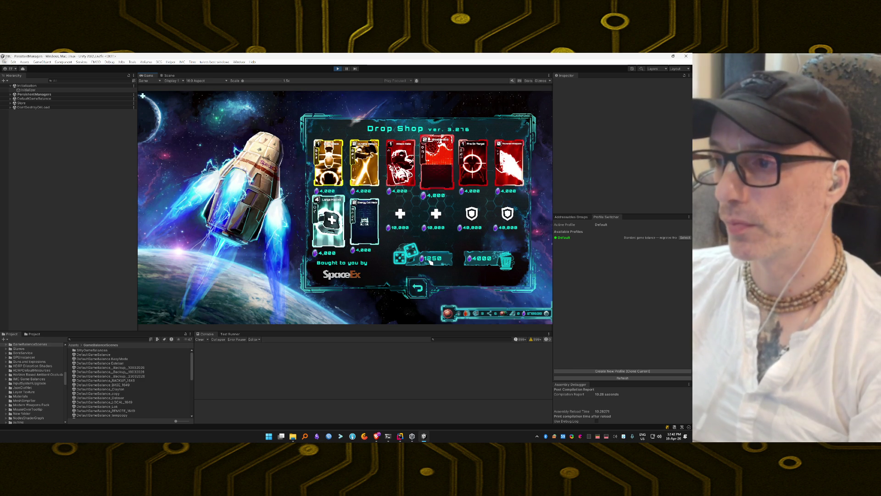
{"action": "left_click", "coordinate": [430, 262]}
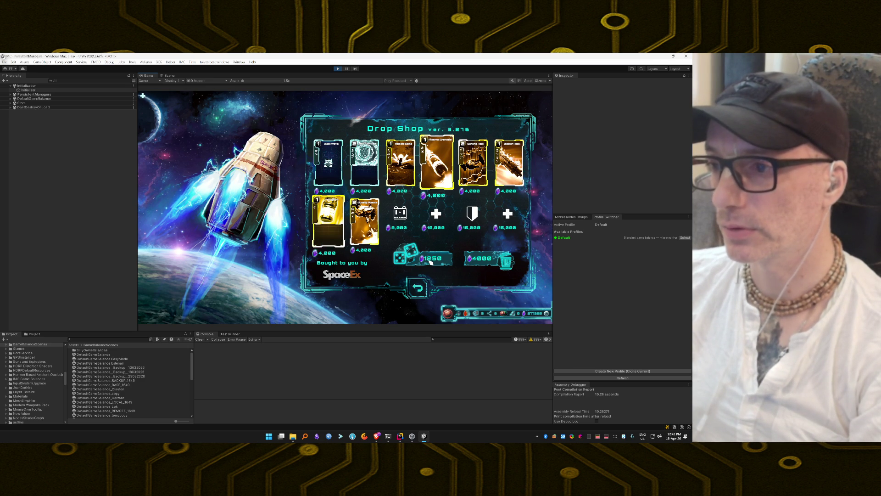
{"action": "left_click", "coordinate": [430, 262]}
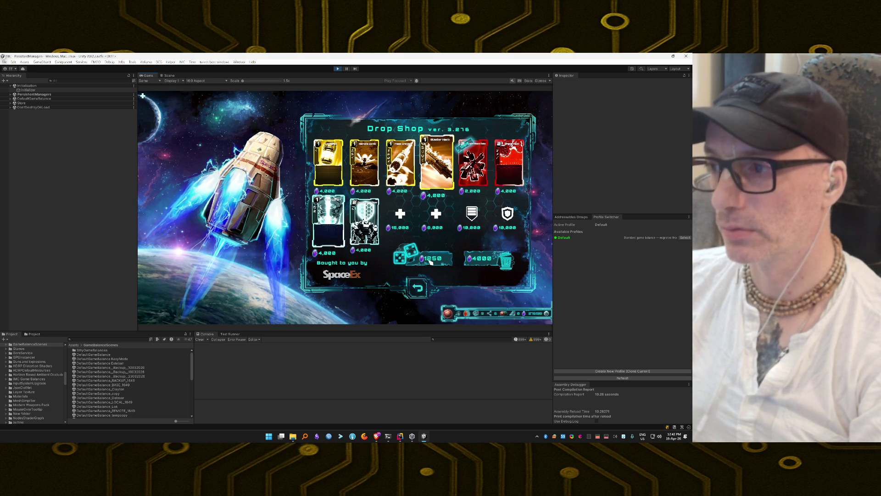
{"action": "left_click", "coordinate": [430, 262]}
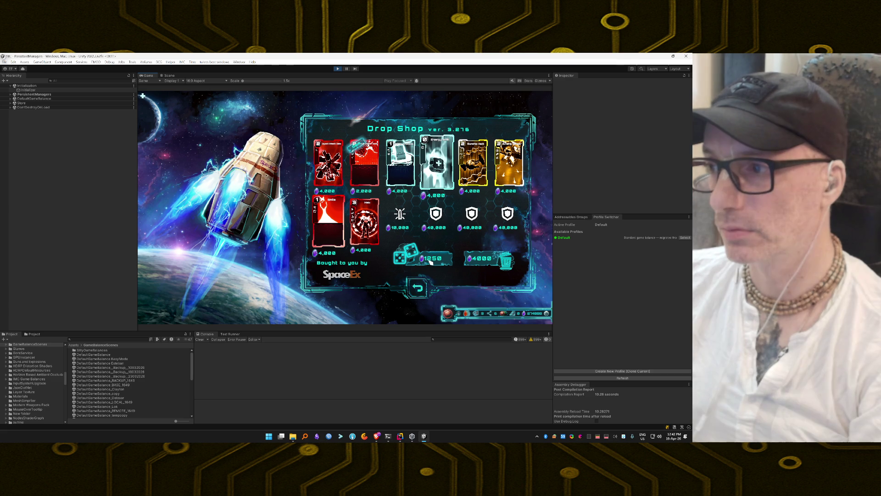
{"action": "left_click", "coordinate": [430, 262]}
Step: Reroll the offers five more times, then merge three Instant Shield cards into a level-2 card
{"action": "left_click", "coordinate": [431, 262]}
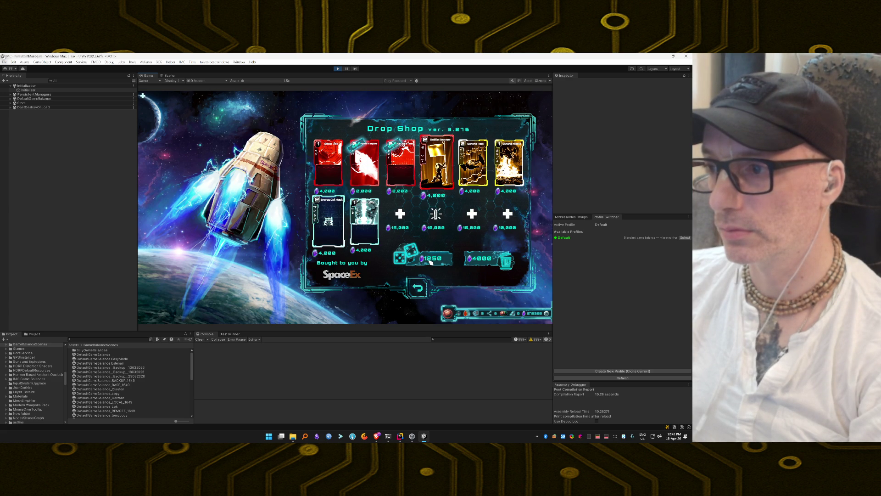
{"action": "left_click", "coordinate": [430, 262]}
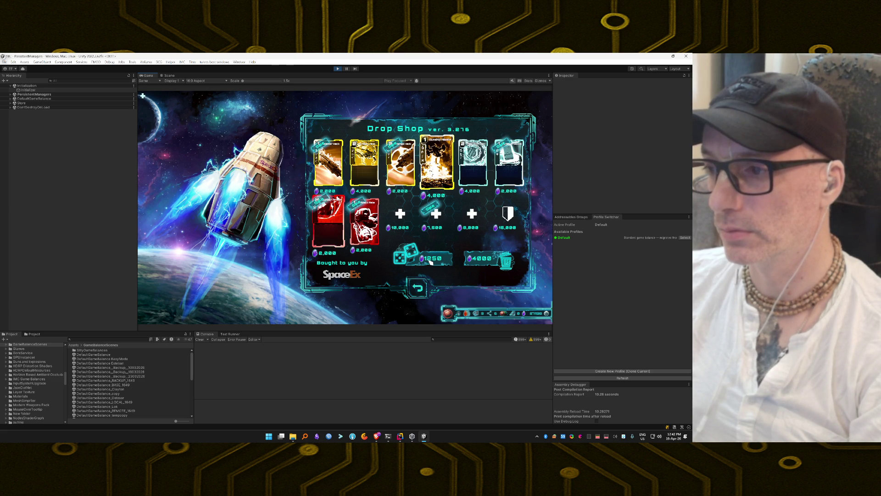
{"action": "left_click", "coordinate": [430, 262]}
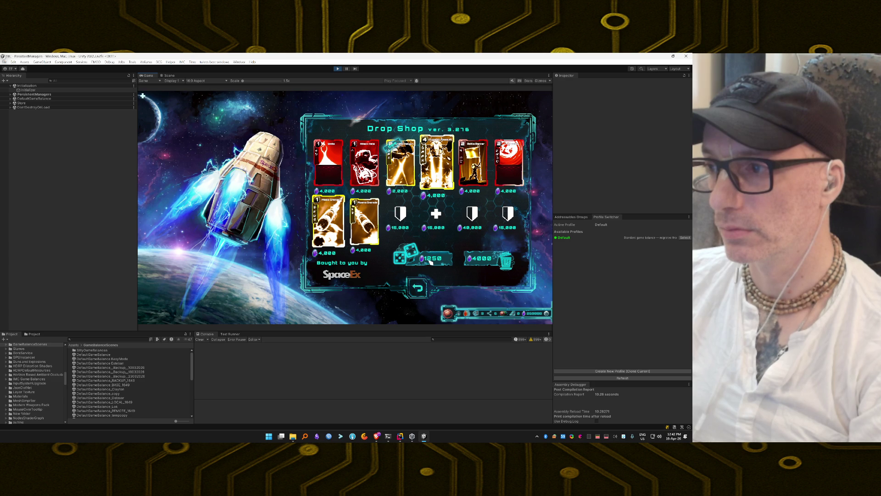
{"action": "left_click", "coordinate": [430, 262]}
{"action": "left_click", "coordinate": [431, 262]}
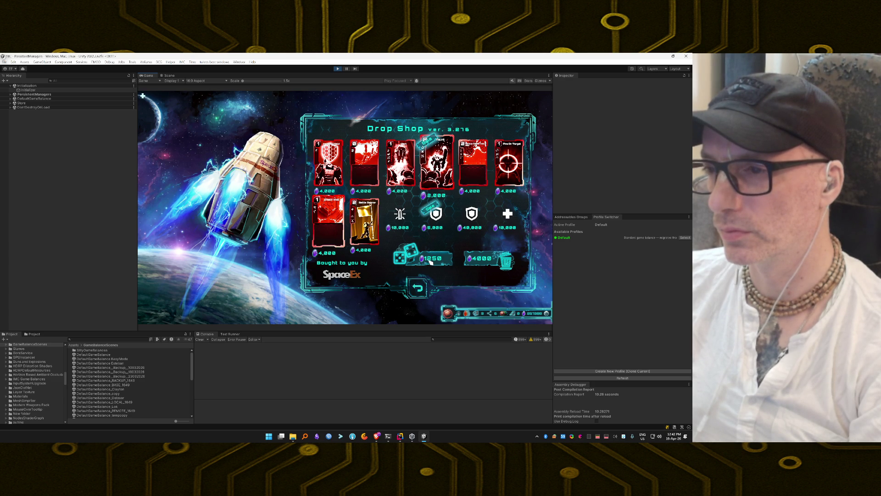
{"action": "left_click", "coordinate": [328, 165]}
{"action": "left_click", "coordinate": [370, 299]}
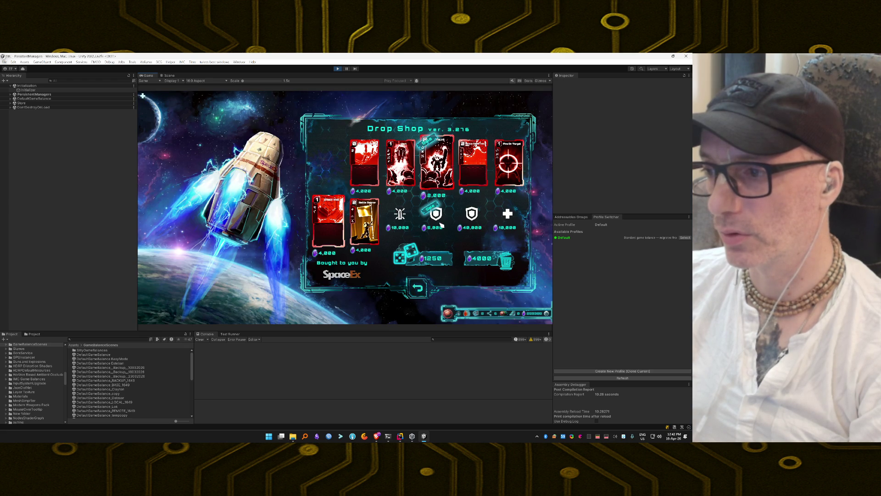
Step: Buy the 40,000 Protective Helmets upgrade and reroll the offers twice
{"action": "mouse_move", "coordinate": [435, 222]}
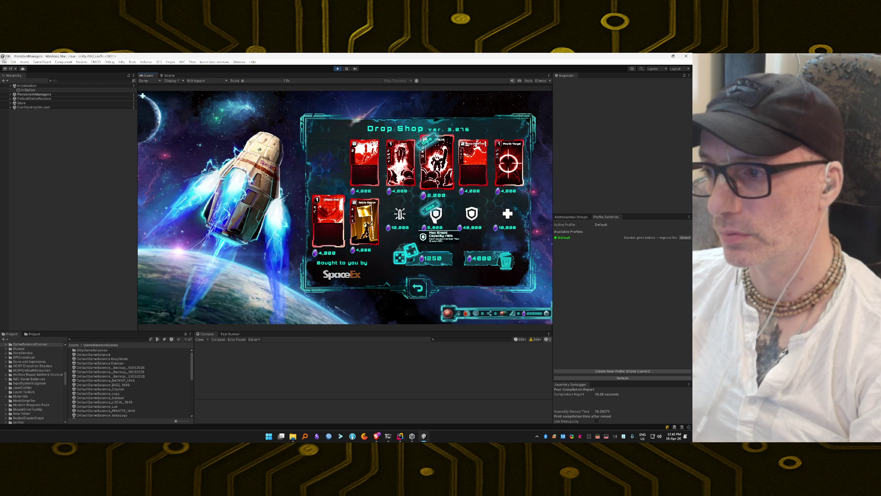
{"action": "mouse_move", "coordinate": [472, 222]}
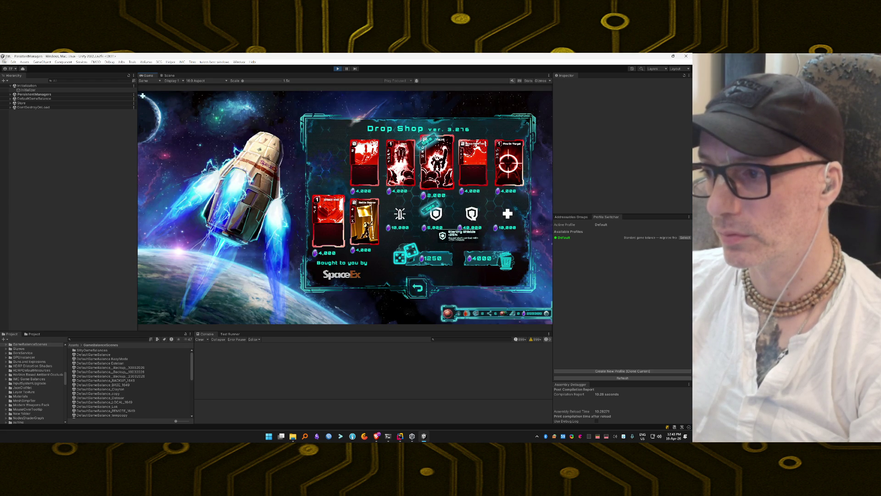
{"action": "left_click", "coordinate": [472, 213]}
{"action": "mouse_move", "coordinate": [400, 215]}
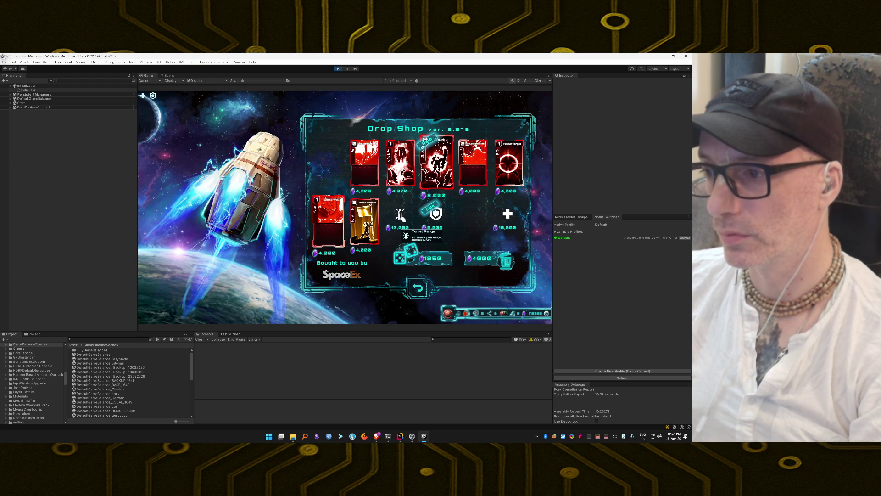
{"action": "left_click", "coordinate": [426, 258]}
{"action": "mouse_move", "coordinate": [406, 215]}
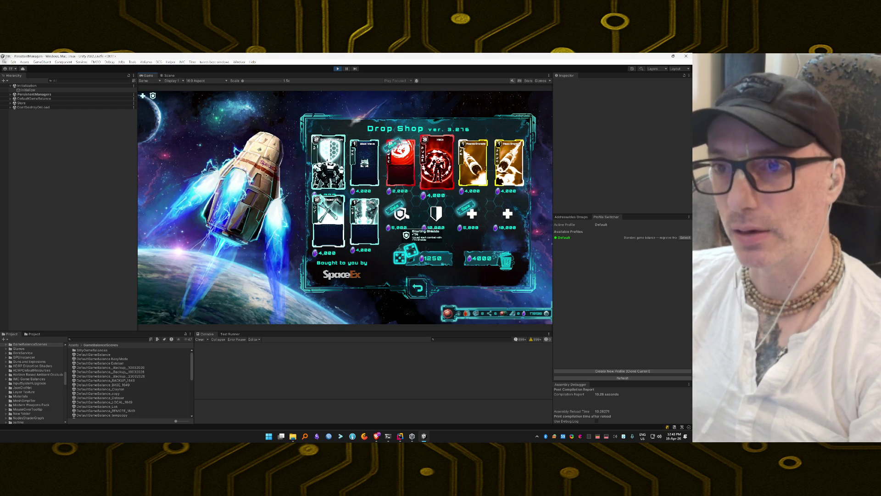
{"action": "mouse_move", "coordinate": [453, 229]}
{"action": "mouse_move", "coordinate": [478, 217]}
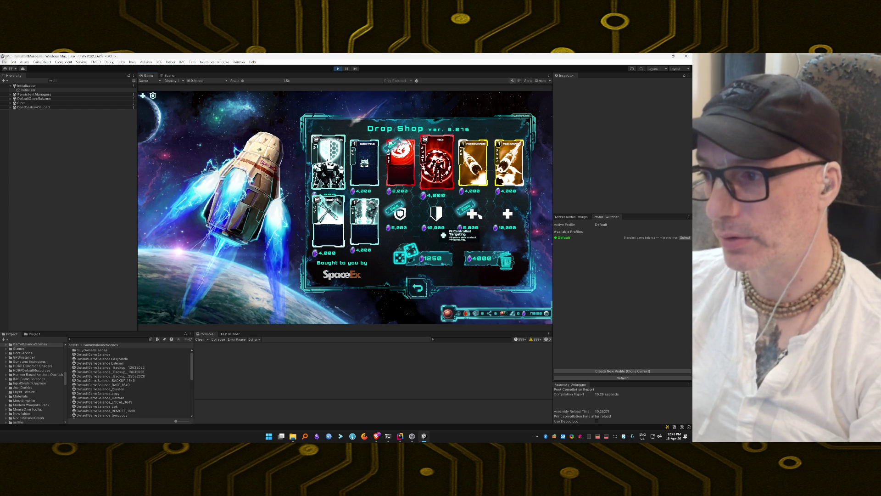
{"action": "left_click", "coordinate": [425, 259]}
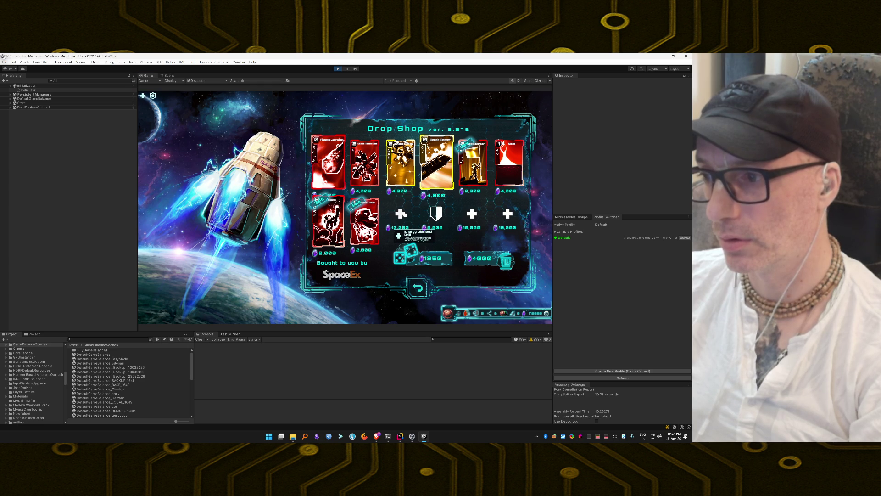
Step: Reroll the offers ten more times, buy the Gunship Plasma card, and reroll once more
{"action": "mouse_move", "coordinate": [464, 225]}
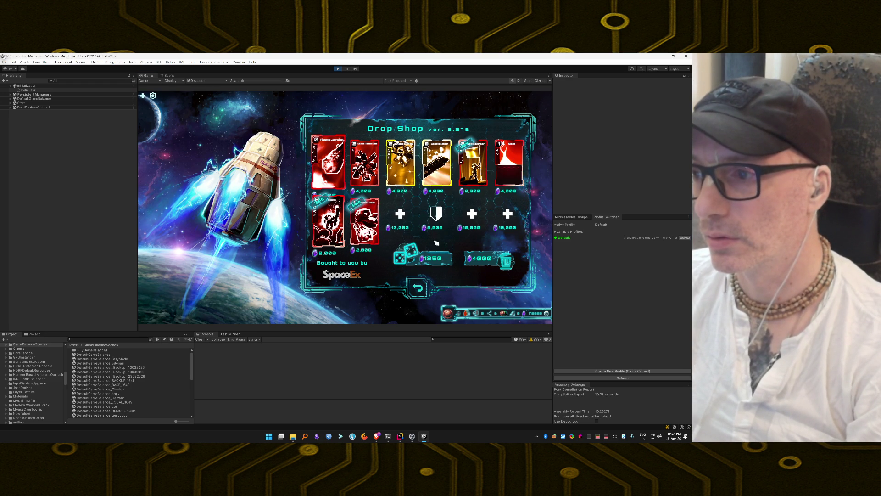
{"action": "mouse_move", "coordinate": [402, 181]}
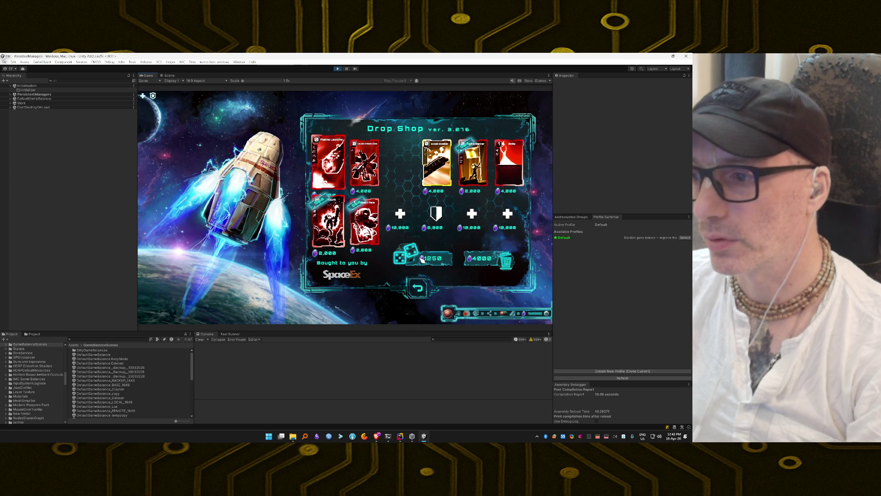
{"action": "left_click", "coordinate": [422, 258]}
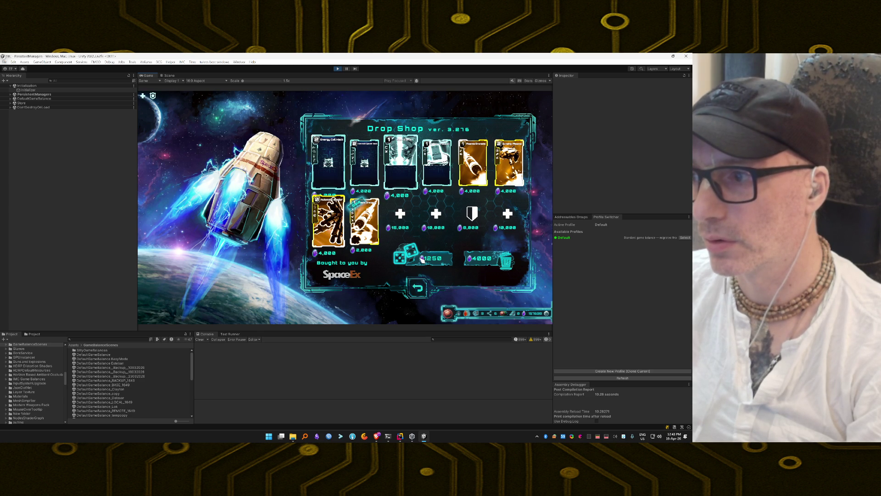
{"action": "left_click", "coordinate": [421, 259]}
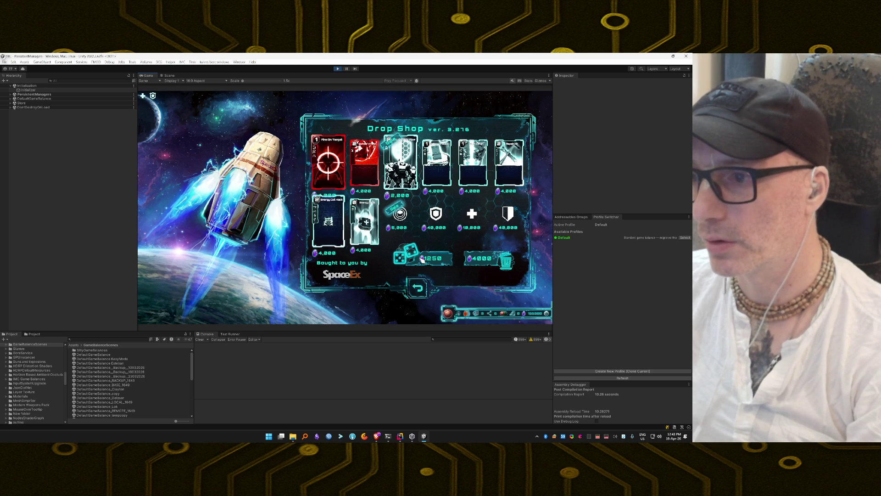
{"action": "left_click", "coordinate": [422, 259]}
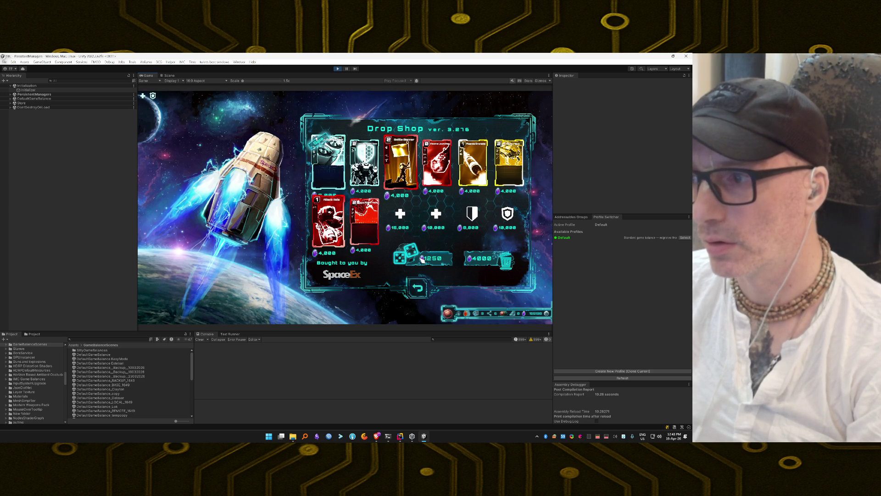
{"action": "left_click", "coordinate": [421, 258]}
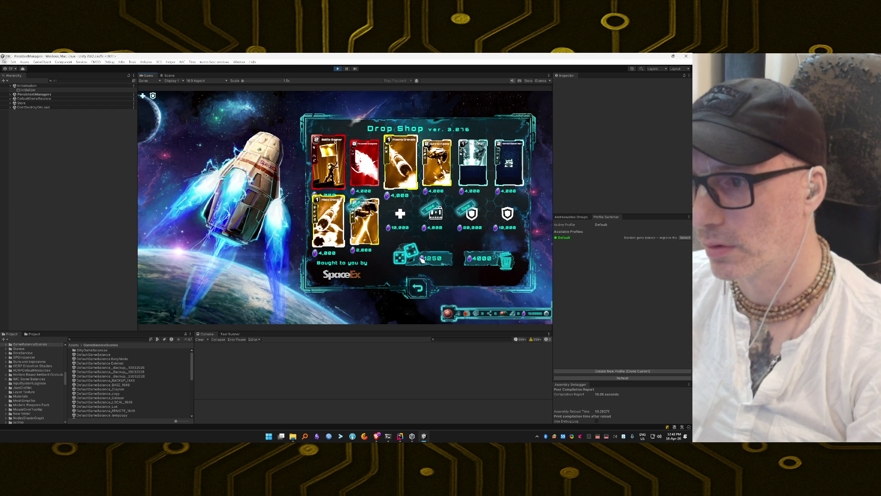
{"action": "left_click", "coordinate": [421, 259]}
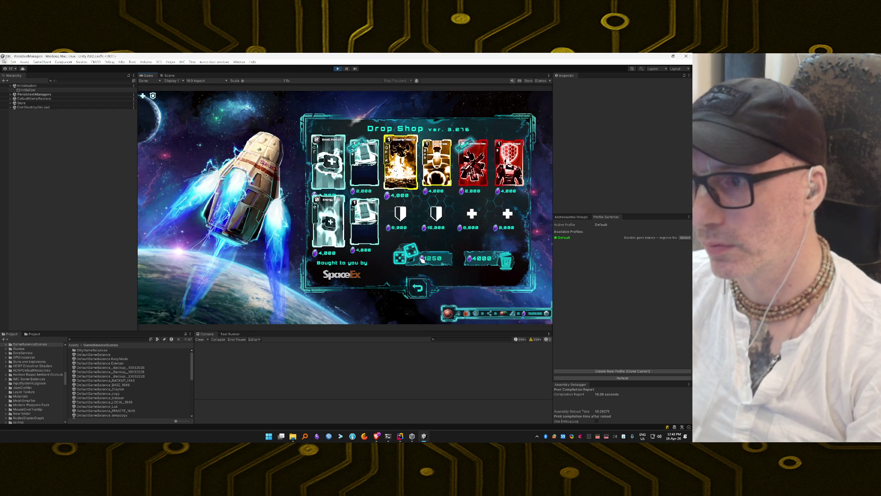
{"action": "left_click", "coordinate": [422, 258]}
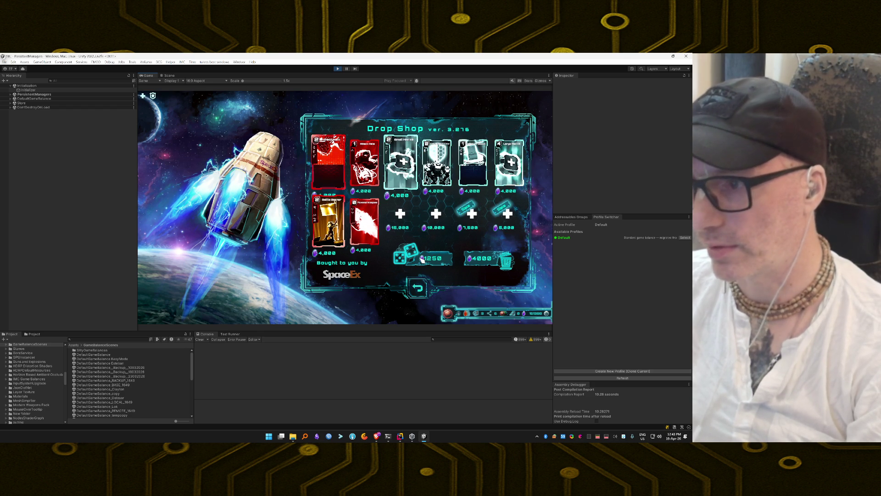
{"action": "left_click", "coordinate": [421, 259]}
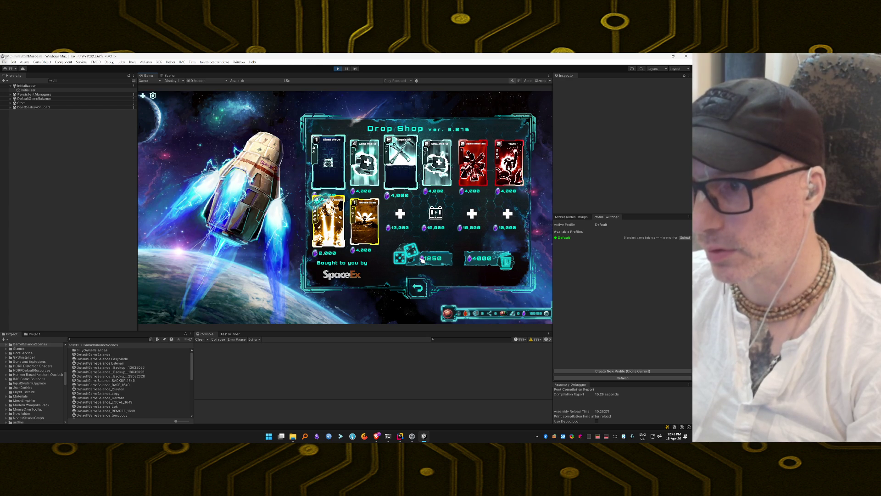
{"action": "left_click", "coordinate": [422, 260]}
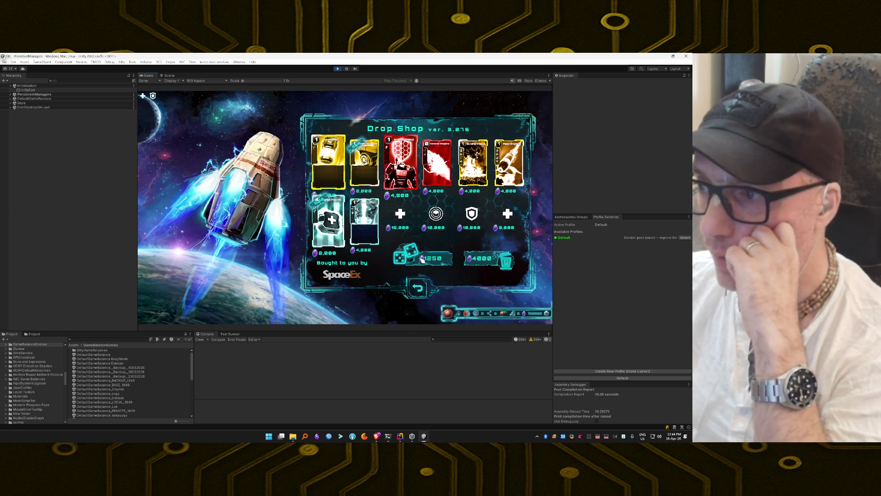
{"action": "left_click", "coordinate": [422, 259]}
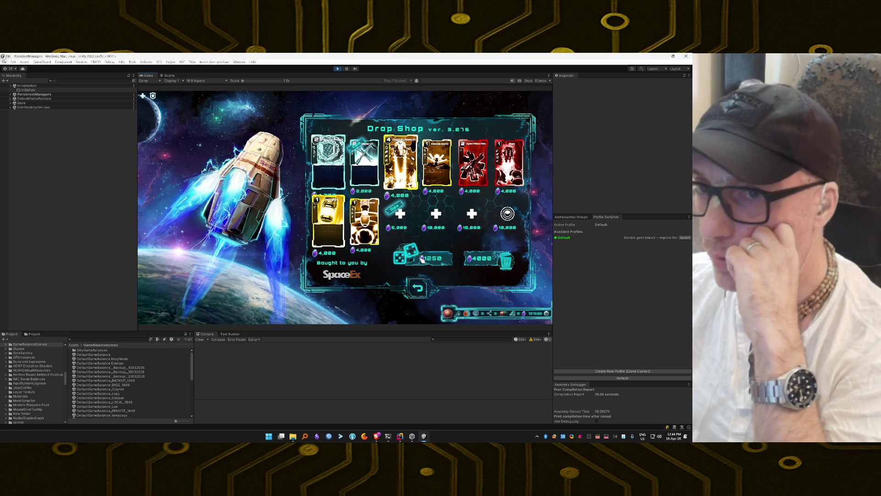
{"action": "left_click", "coordinate": [422, 259]}
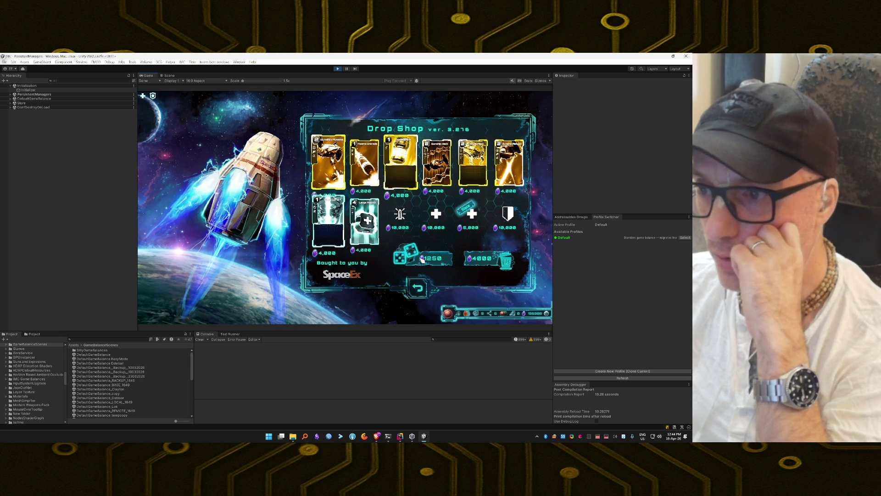
{"action": "left_click", "coordinate": [327, 160]}
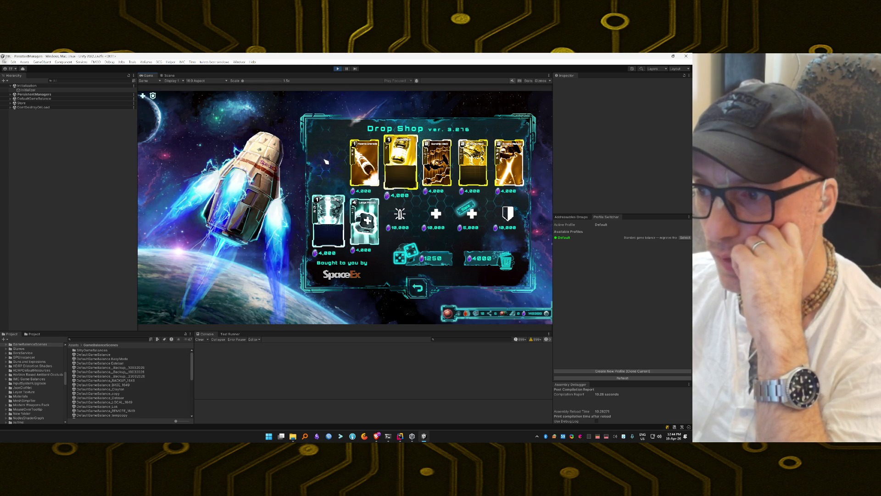
{"action": "left_click", "coordinate": [428, 259]}
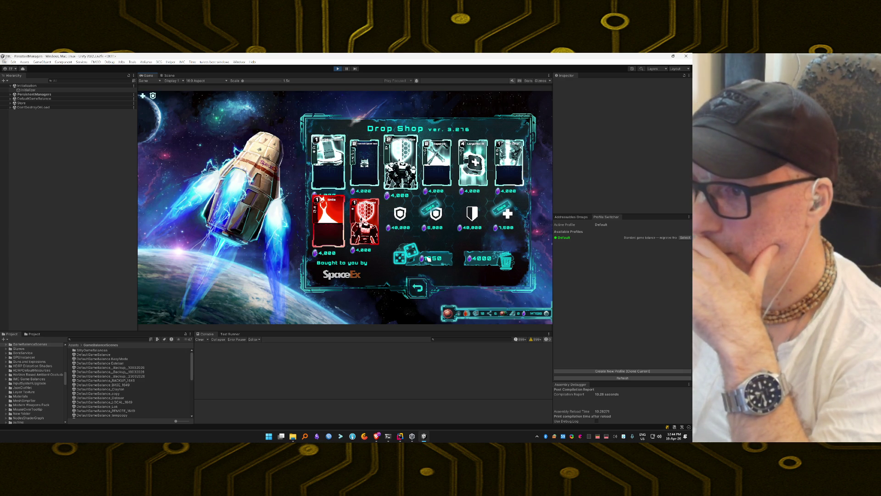
Step: Reroll the Drop Shop card offerings nine times at 1250 each
{"action": "left_click", "coordinate": [428, 259]}
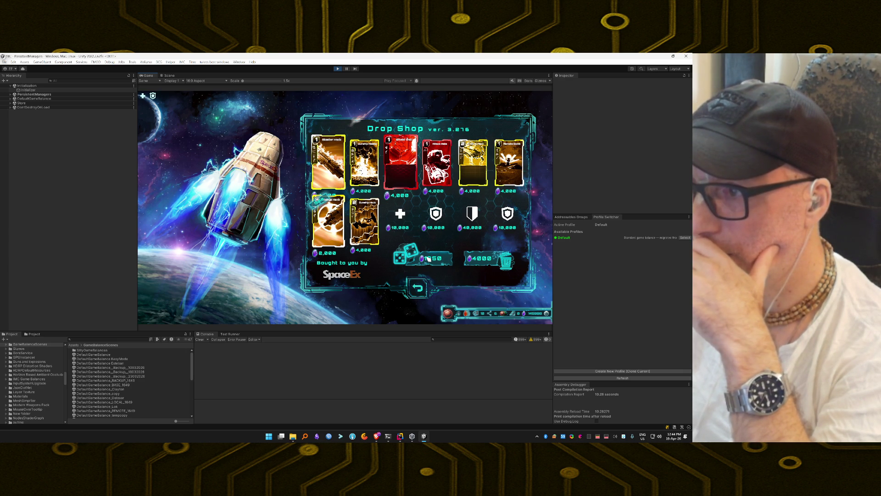
{"action": "left_click", "coordinate": [428, 258]}
{"action": "left_click", "coordinate": [428, 258]}
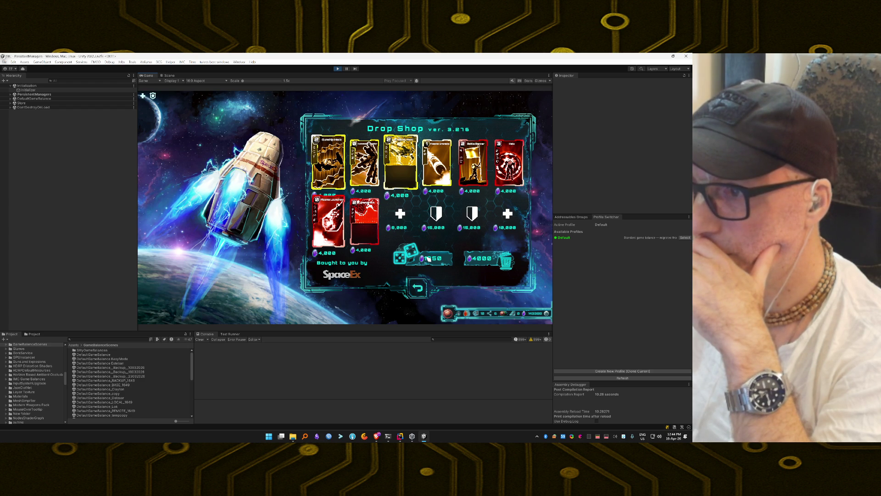
{"action": "left_click", "coordinate": [427, 258]}
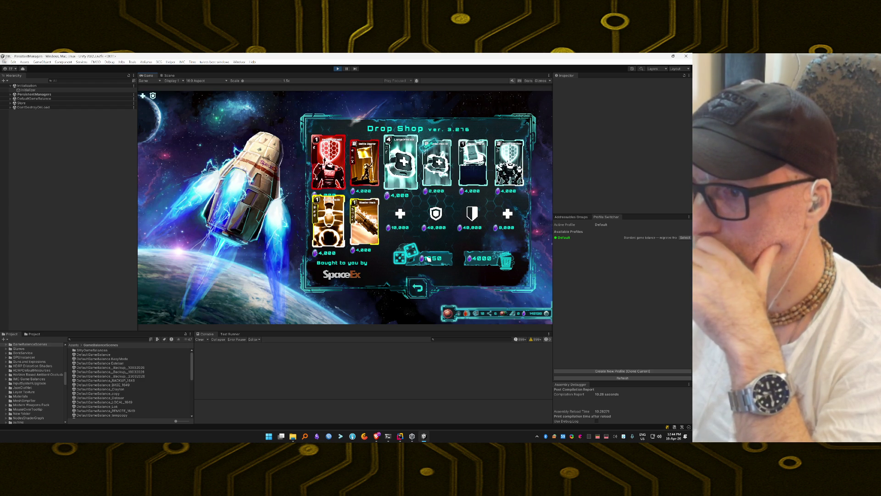
{"action": "left_click", "coordinate": [427, 258]}
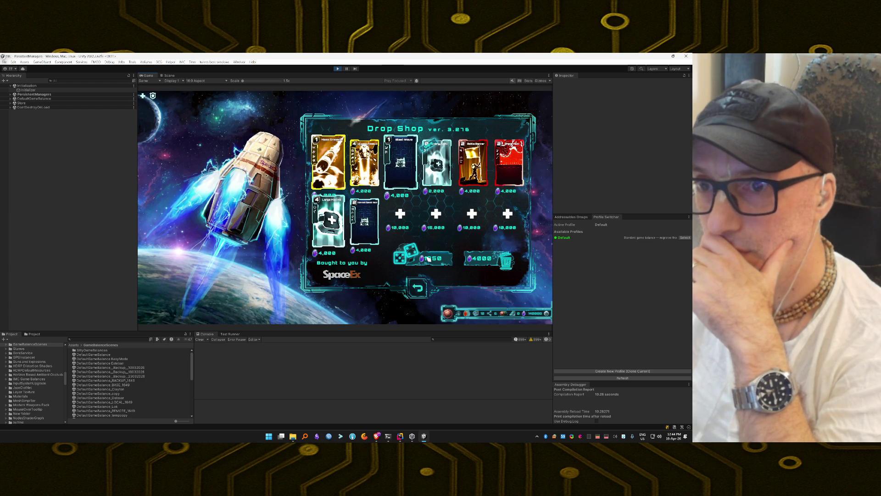
{"action": "left_click", "coordinate": [427, 258]}
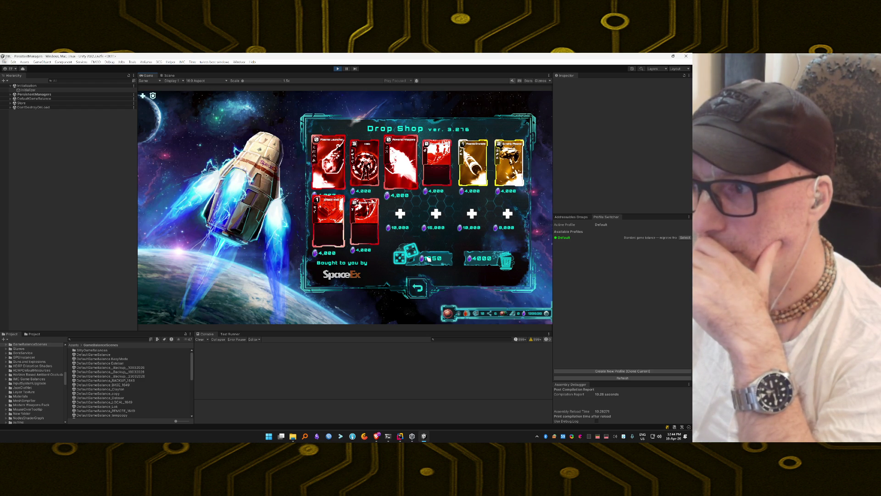
{"action": "left_click", "coordinate": [427, 258]}
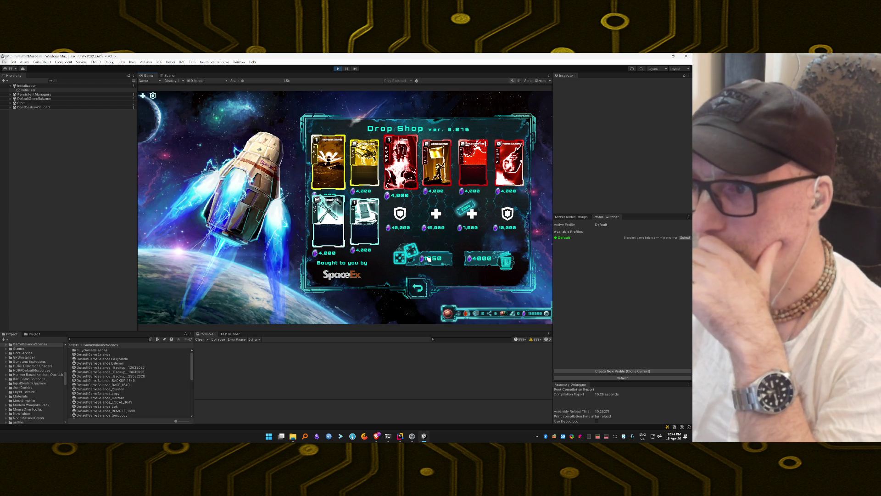
{"action": "left_click", "coordinate": [428, 258]}
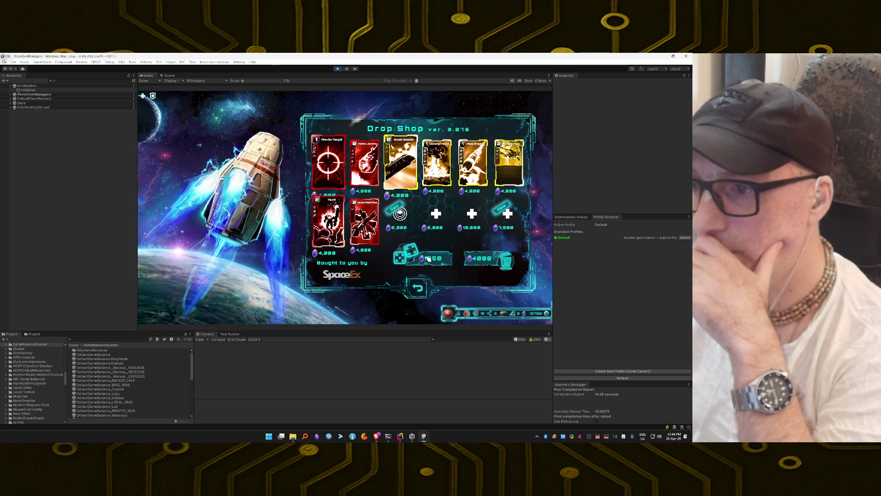
{"action": "left_click", "coordinate": [427, 259]}
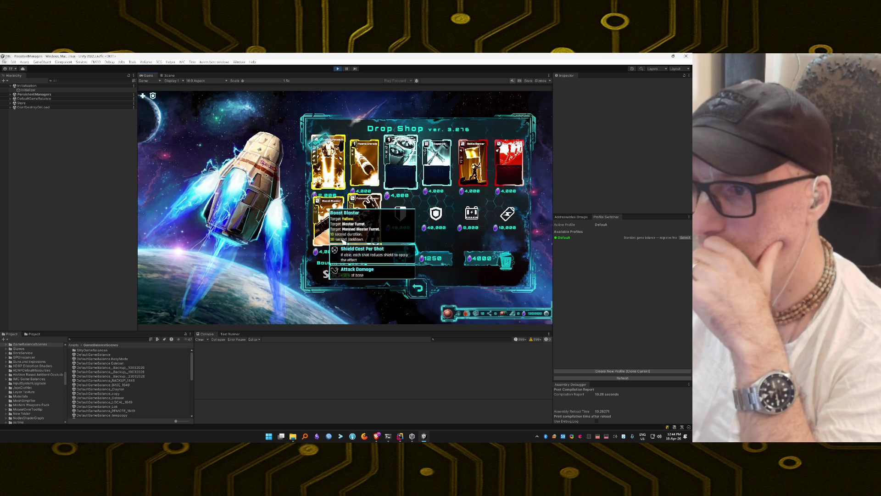
Step: Buy the Boost Blaster card, then reroll the offerings four more times
{"action": "left_click", "coordinate": [337, 239]}
{"action": "left_click", "coordinate": [435, 259]}
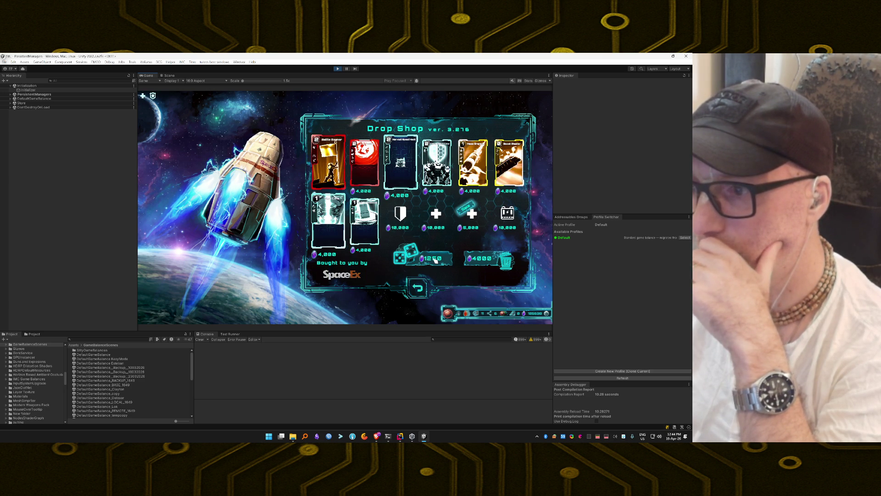
{"action": "left_click", "coordinate": [435, 259]}
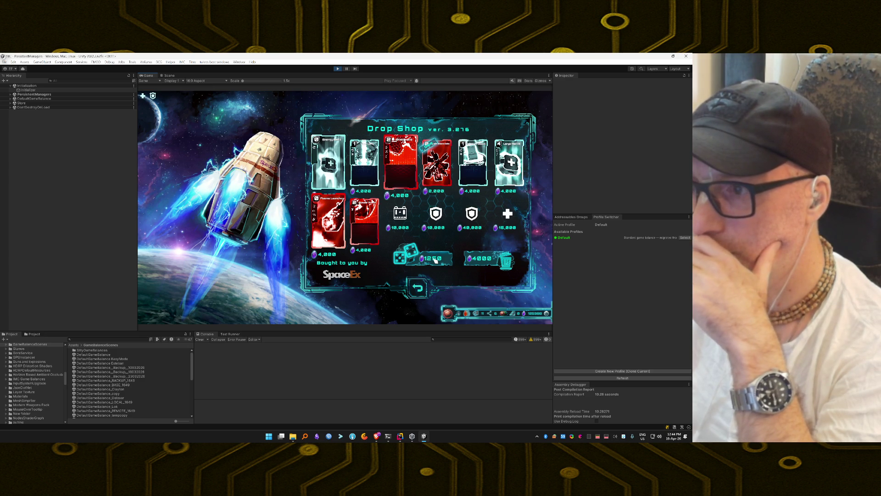
{"action": "left_click", "coordinate": [435, 260]}
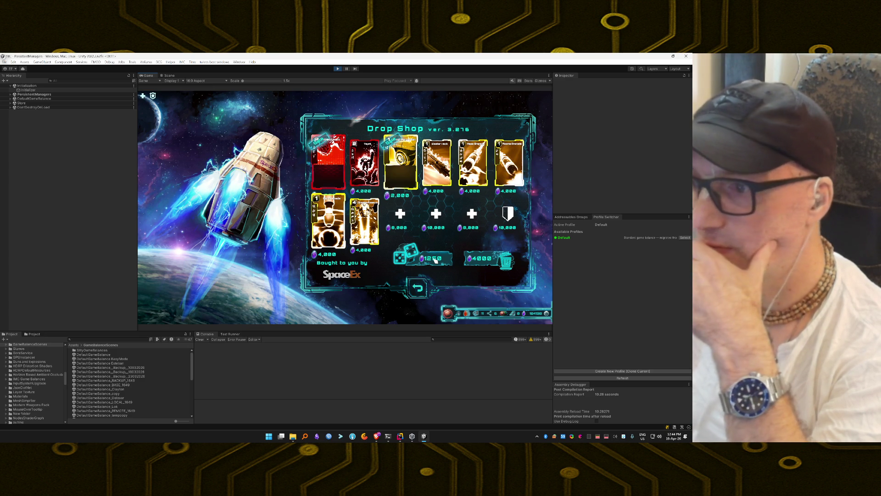
{"action": "left_click", "coordinate": [435, 259]}
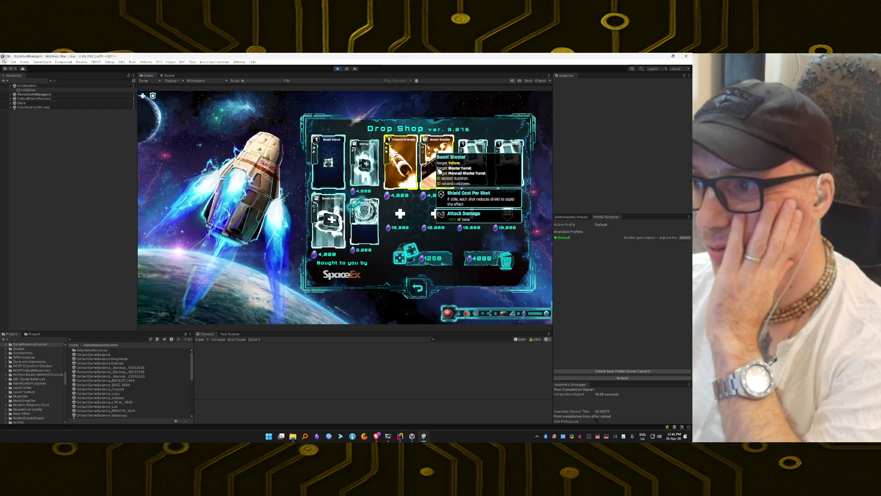
Step: Buy the Boost Blaster upgrade and another shop card, rerolling the offerings in between
{"action": "left_click", "coordinate": [439, 171]}
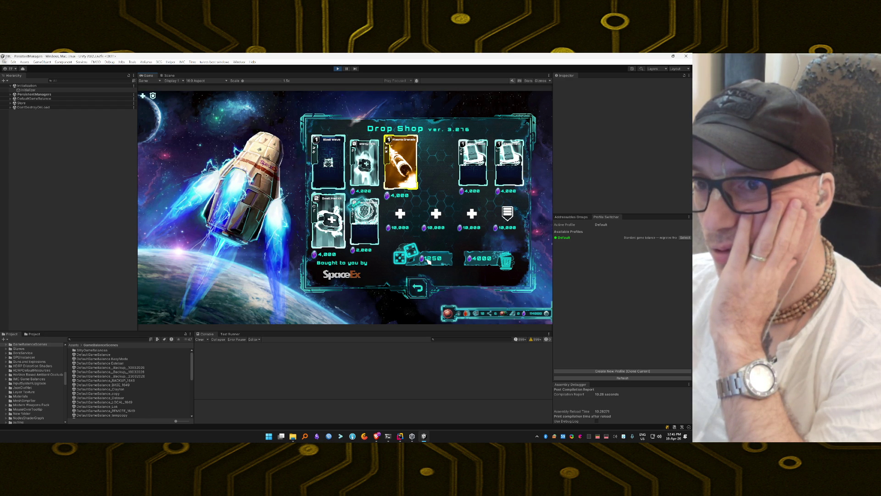
{"action": "left_click", "coordinate": [430, 260]}
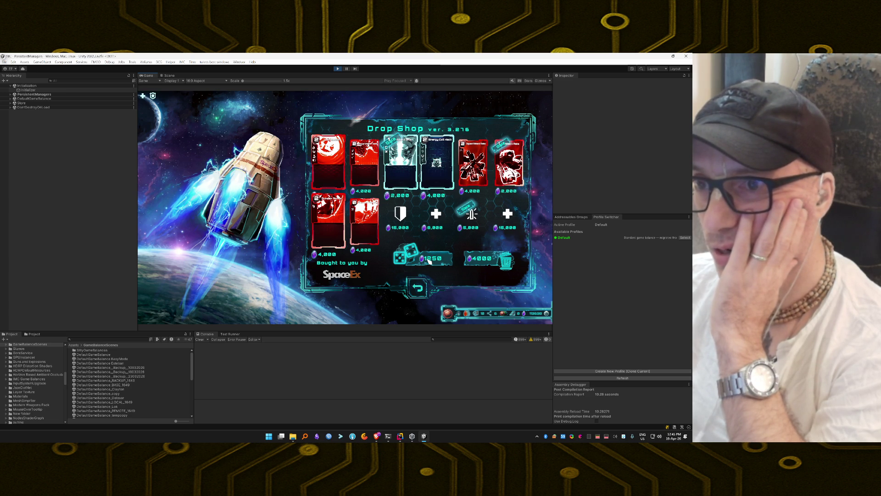
{"action": "left_click", "coordinate": [430, 260]}
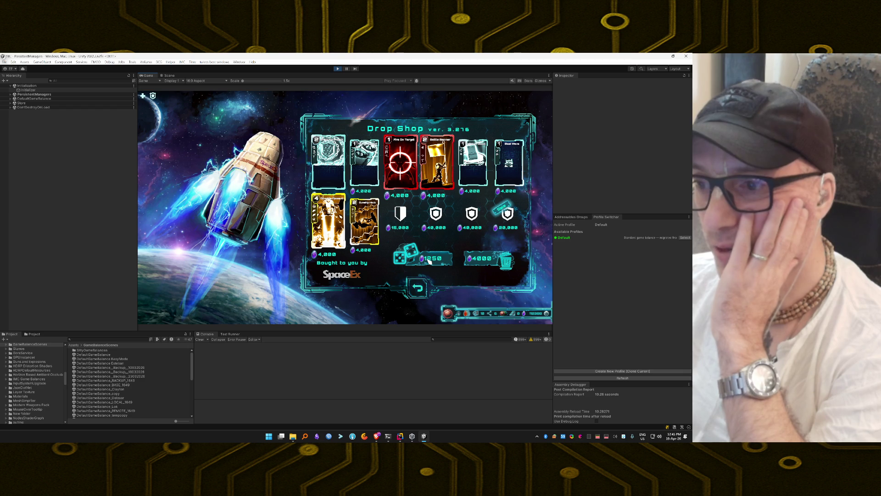
{"action": "left_click", "coordinate": [430, 261]}
{"action": "left_click", "coordinate": [430, 260]}
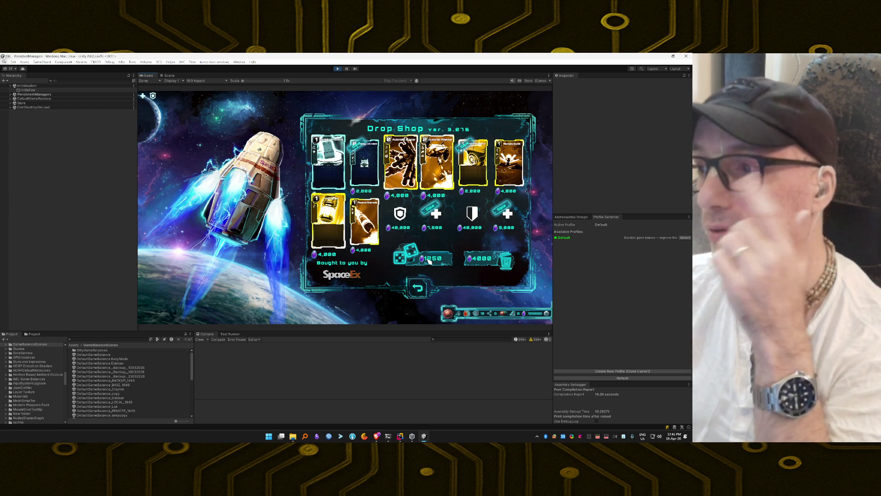
{"action": "left_click", "coordinate": [429, 261]}
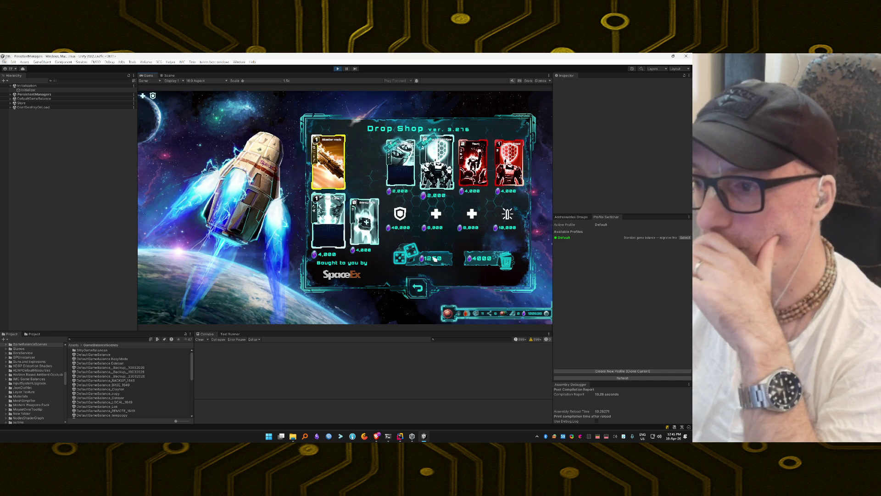
{"action": "left_click", "coordinate": [435, 259]}
{"action": "left_click", "coordinate": [434, 259]}
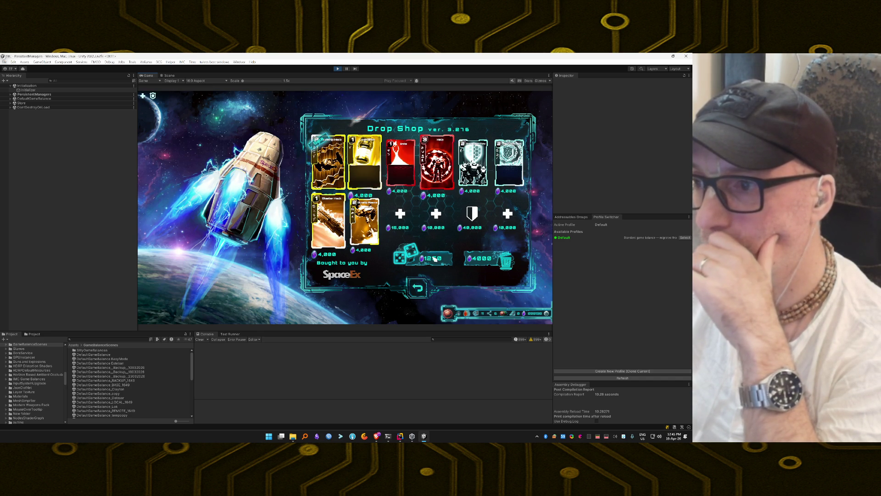
{"action": "left_click", "coordinate": [358, 225]}
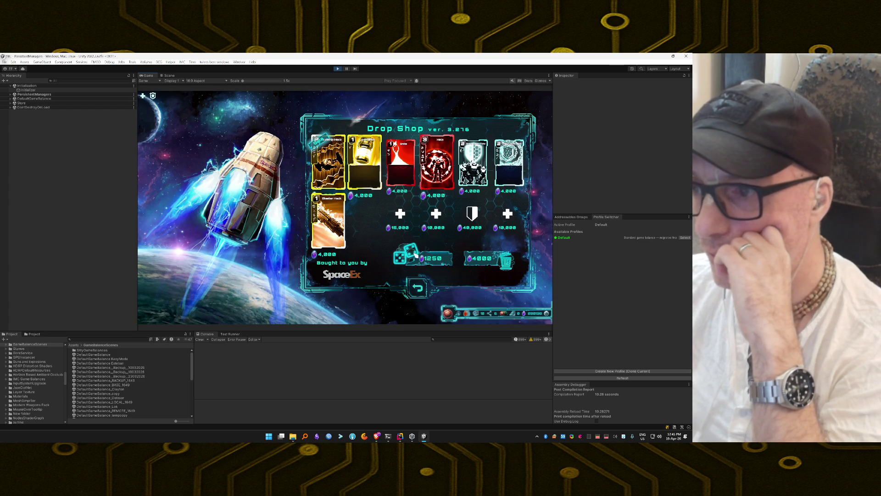
{"action": "left_click", "coordinate": [435, 263]}
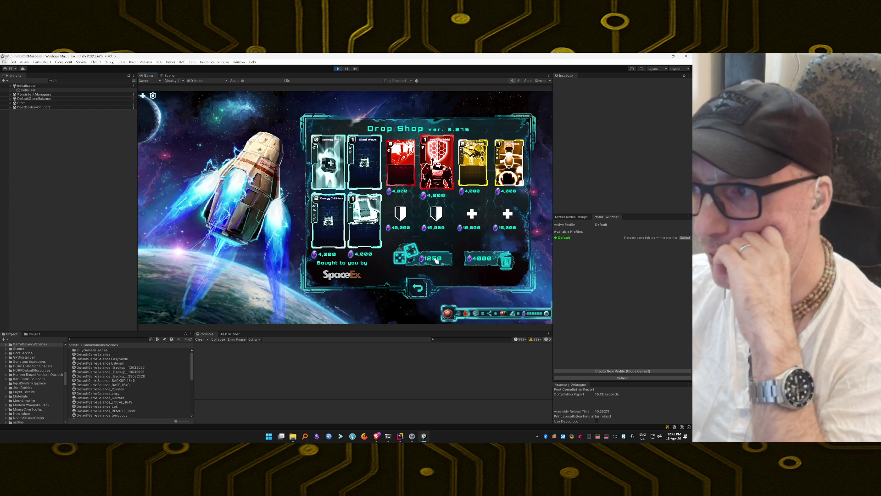
{"action": "left_click", "coordinate": [436, 261]}
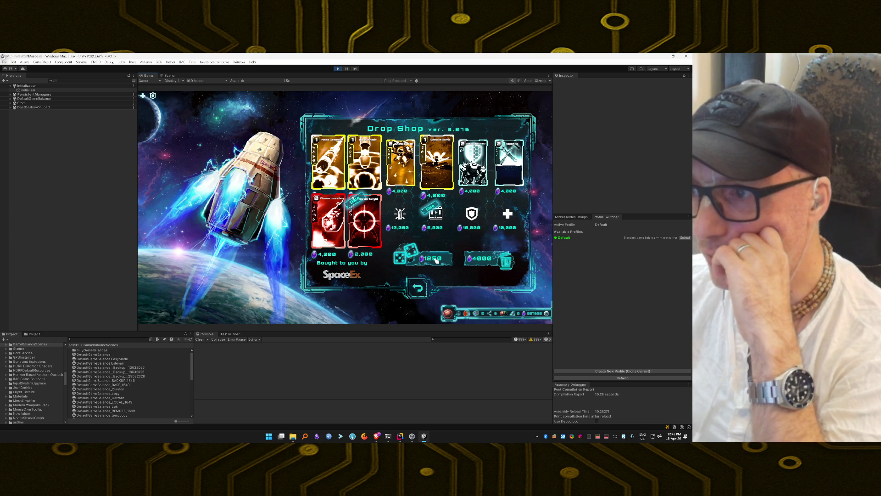
Step: Buy and accept the golden card upgrade, then pick a planet map node and start its battle
{"action": "left_click", "coordinate": [436, 165]}
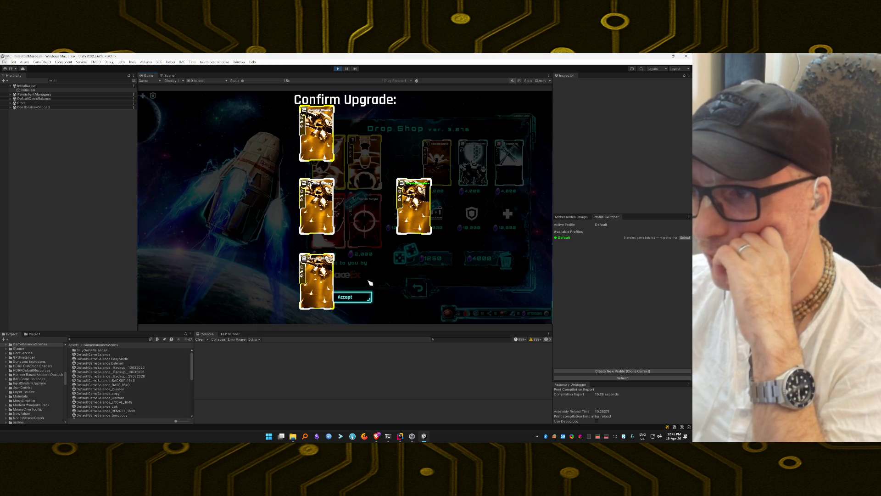
{"action": "left_click", "coordinate": [366, 297]}
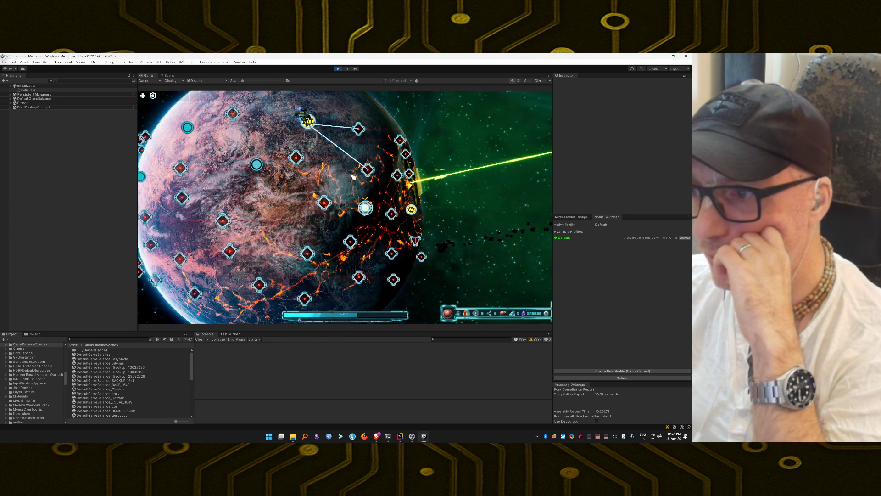
{"action": "left_click", "coordinate": [366, 170]}
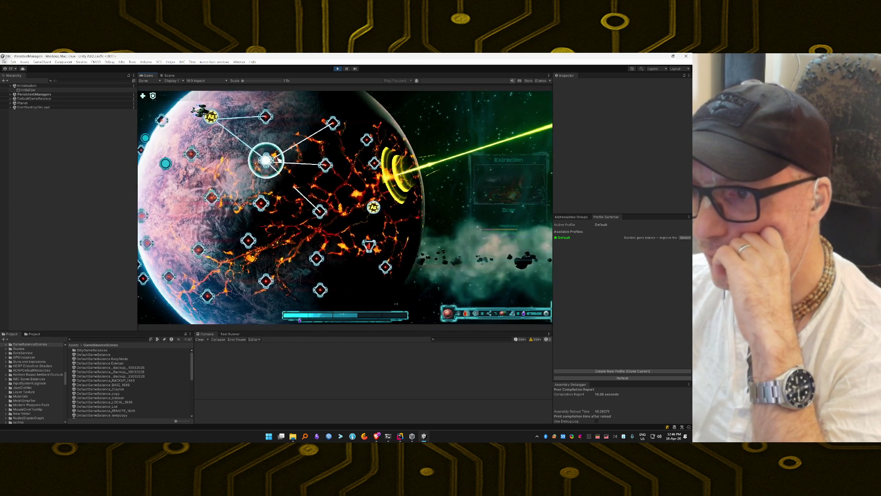
{"action": "left_click", "coordinate": [278, 159]}
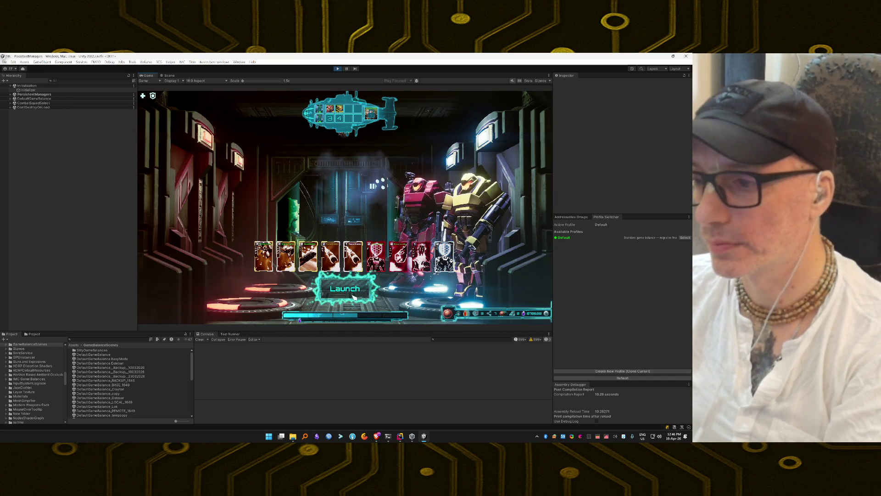
Step: Launch the squad into battle and enable the unlimited debug cheat
{"action": "left_click", "coordinate": [354, 297]}
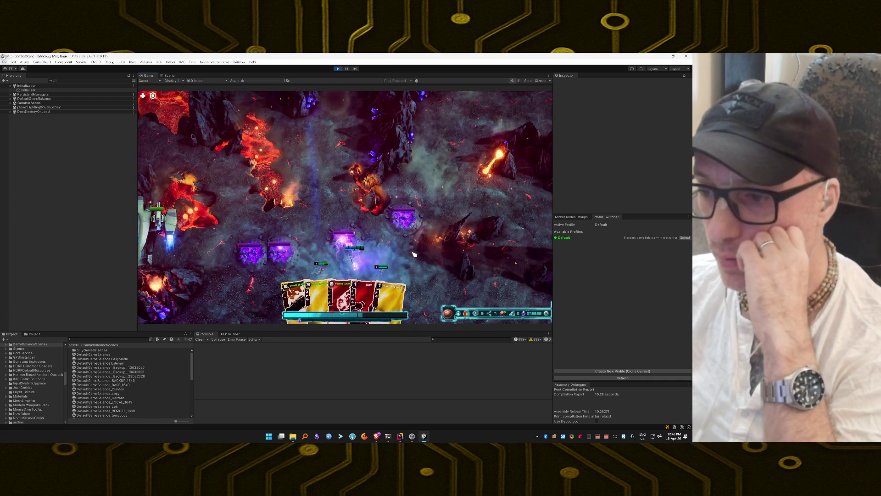
{"action": "key", "text": "grave"}
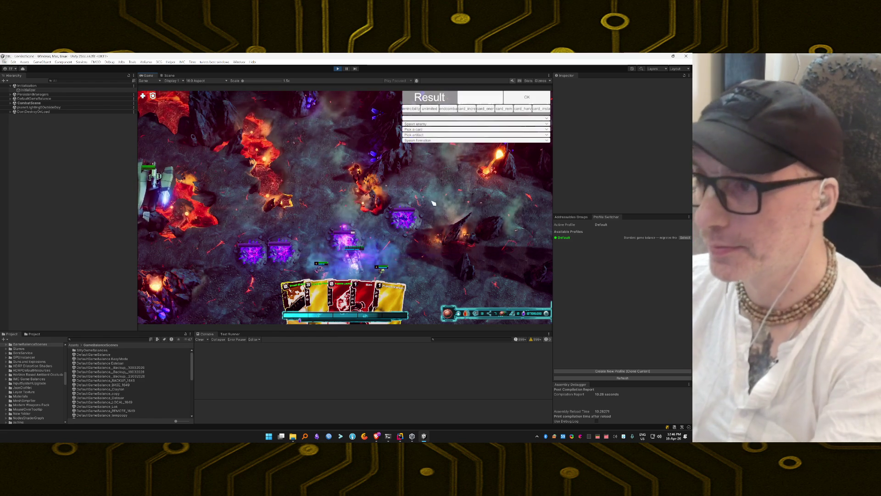
{"action": "left_click", "coordinate": [427, 108]}
{"action": "left_click", "coordinate": [425, 96]}
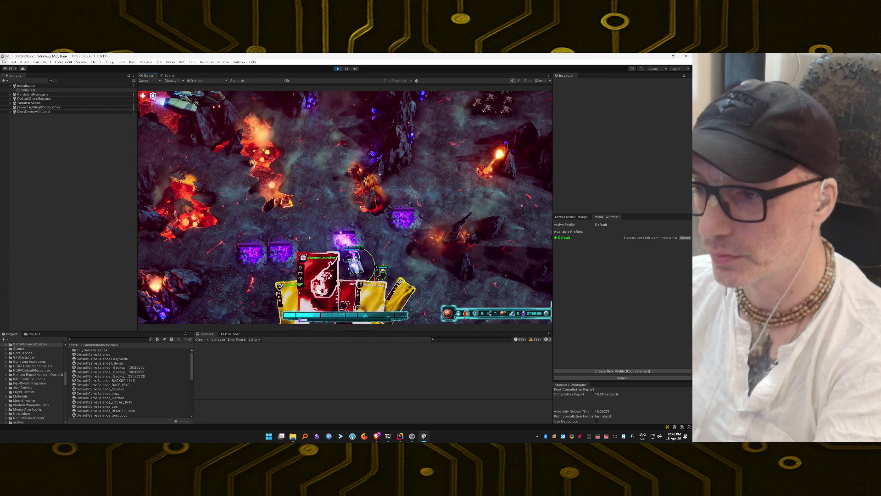
Step: Play the Plasma Launcher and other hand cards against the enemy targets
{"action": "left_click", "coordinate": [307, 252]}
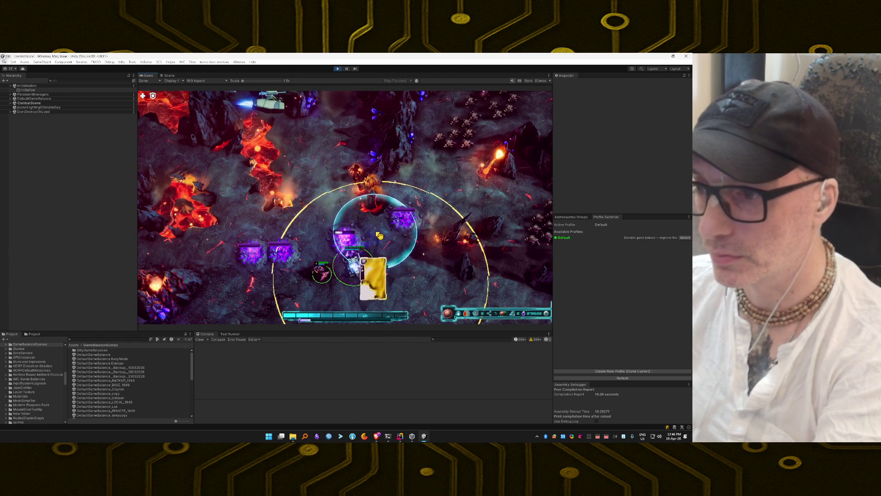
{"action": "left_click", "coordinate": [266, 242]}
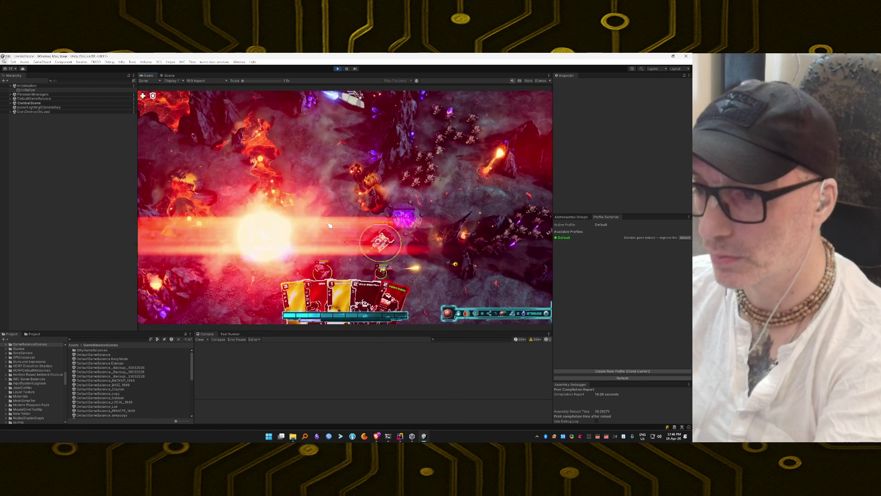
{"action": "left_click_drag", "start_coordinate": [402, 282], "coordinate": [380, 270]}
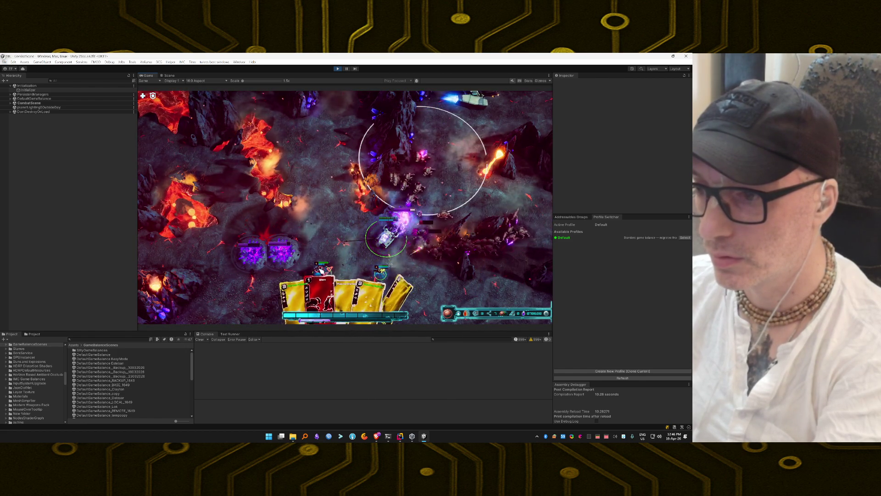
{"action": "left_click_drag", "start_coordinate": [365, 291], "coordinate": [413, 214]}
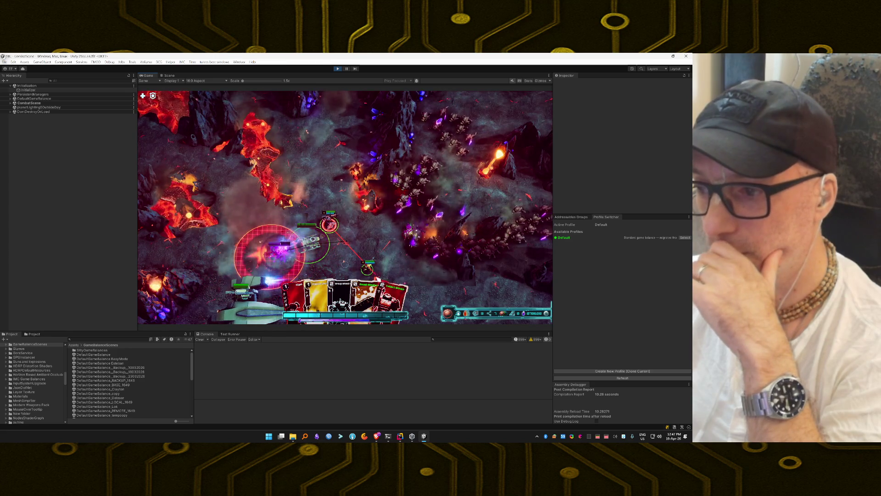
Step: Play Boost Blasters, Group Attack Now and aimed beam and explosion cards at the swarm until victory
{"action": "left_click", "coordinate": [370, 297]}
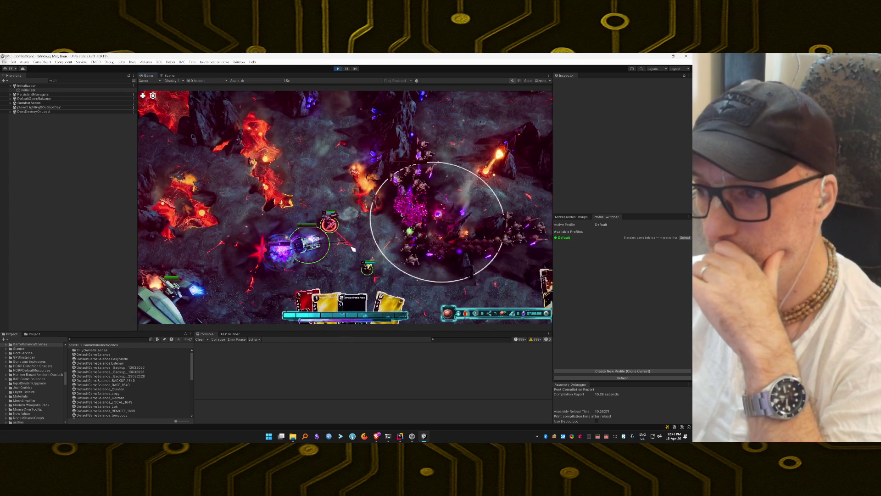
{"action": "left_click", "coordinate": [357, 289]}
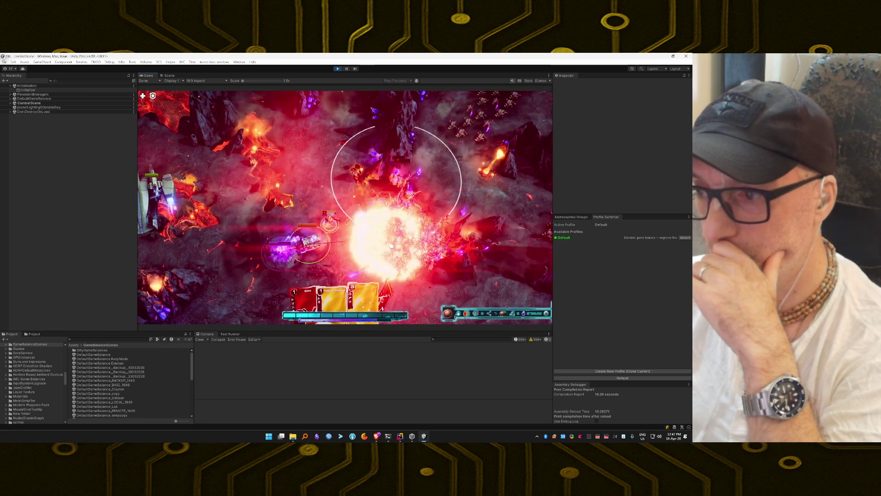
{"action": "left_click_drag", "start_coordinate": [360, 289], "coordinate": [415, 226]}
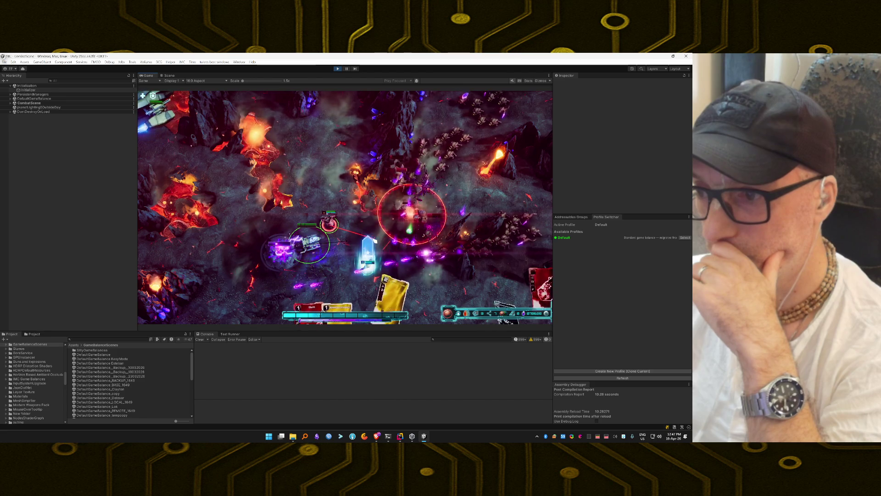
{"action": "left_click_drag", "start_coordinate": [362, 298], "coordinate": [368, 246]}
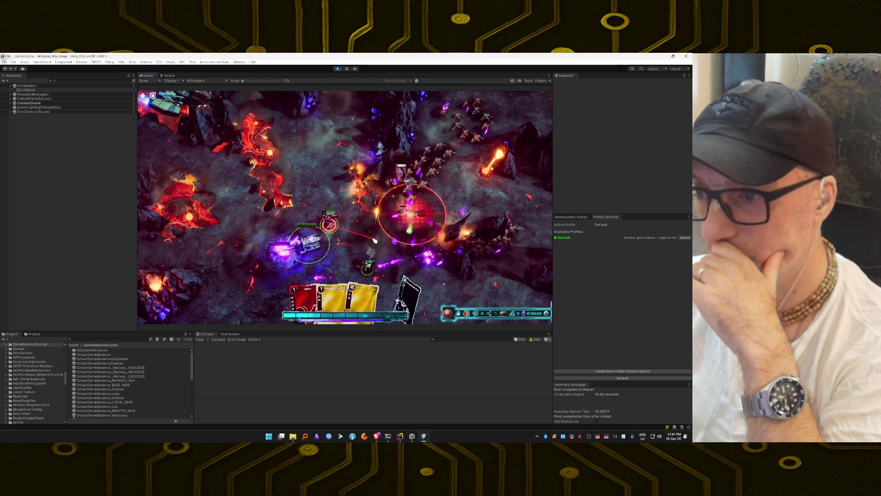
{"action": "left_click_drag", "start_coordinate": [374, 241], "coordinate": [374, 243]}
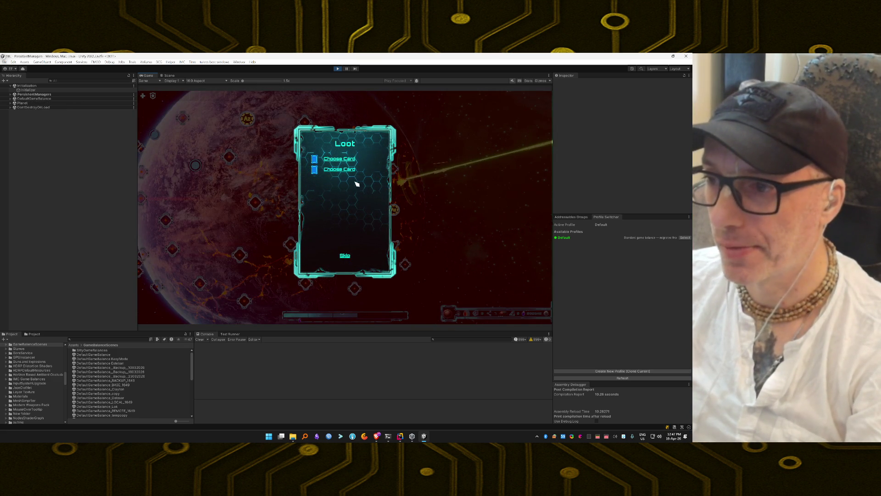
Step: Collect the 3304 mined resources, skip the remaining loot, travel to the ringed node and launch
{"action": "left_click", "coordinate": [357, 183]}
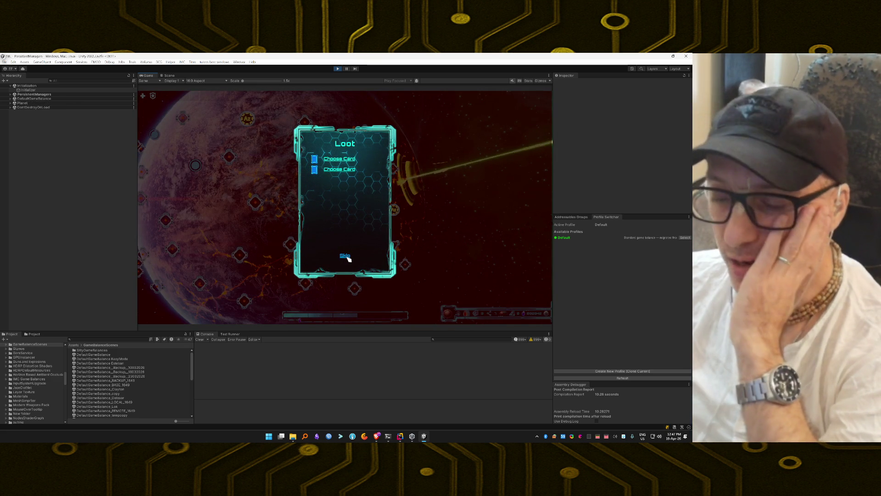
{"action": "left_click", "coordinate": [345, 256]}
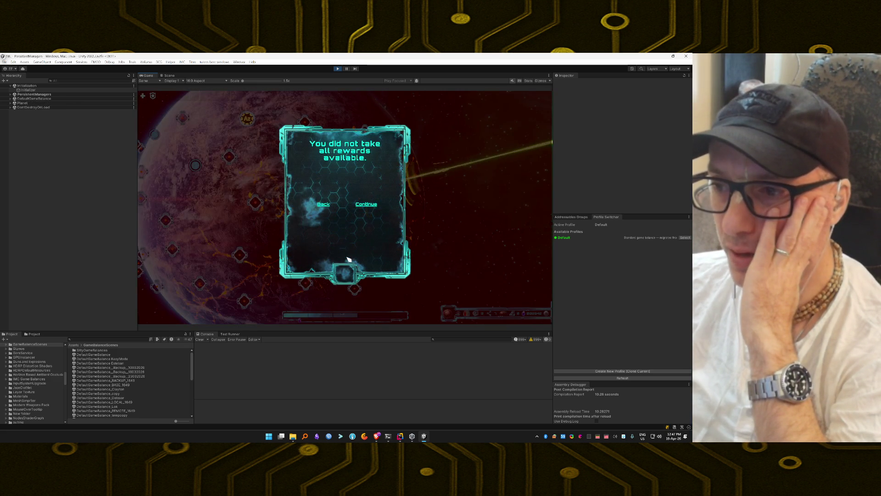
{"action": "left_click", "coordinate": [361, 206]}
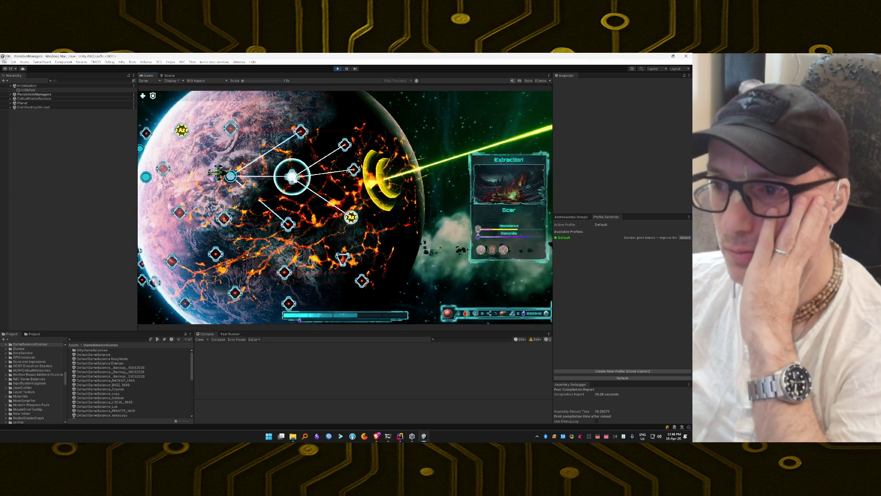
{"action": "left_click", "coordinate": [292, 176]}
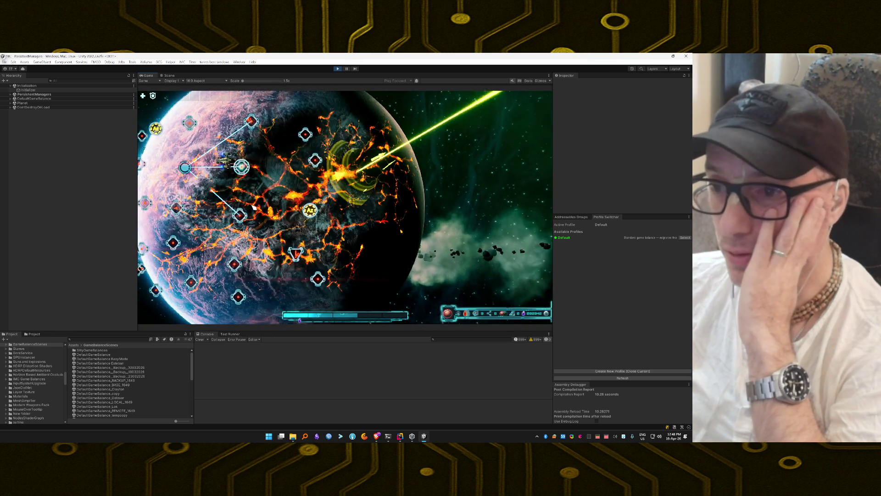
{"action": "left_click", "coordinate": [341, 287]}
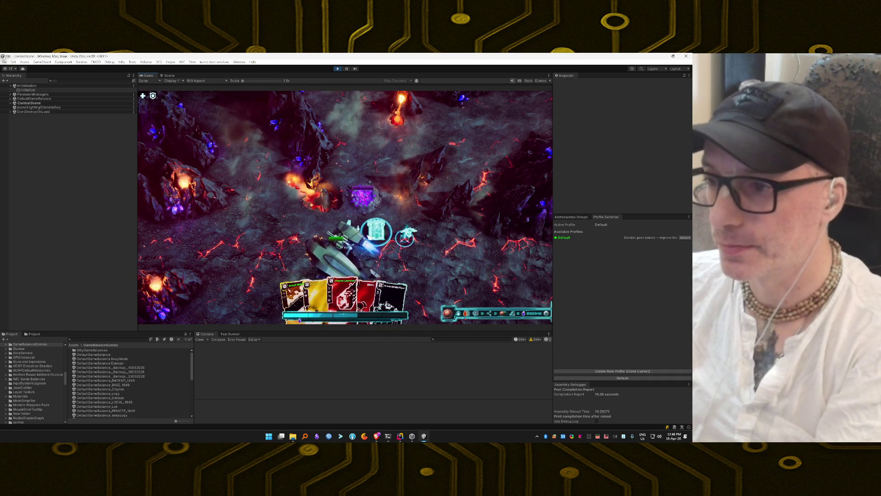
Step: Open the cheat panel with F1, turn on unlimited and invincibility, and resume the fight
{"action": "key", "text": "F1"}
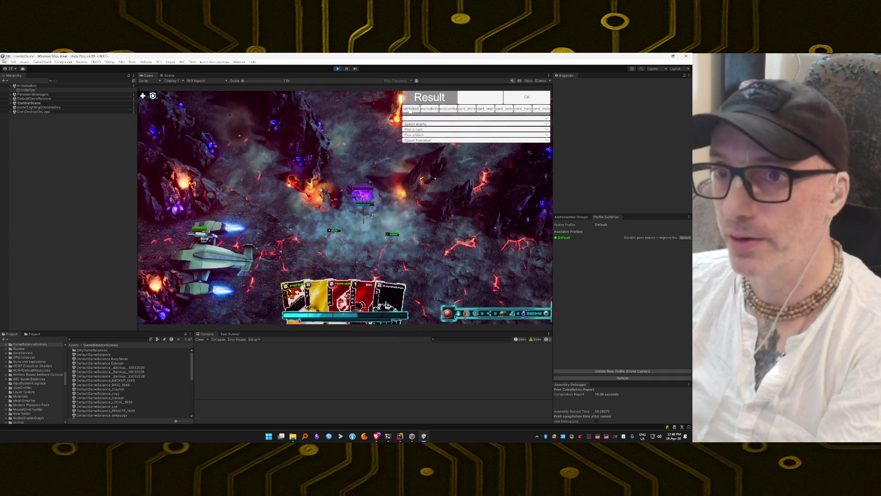
{"action": "left_click", "coordinate": [415, 108]}
{"action": "left_click", "coordinate": [430, 109]}
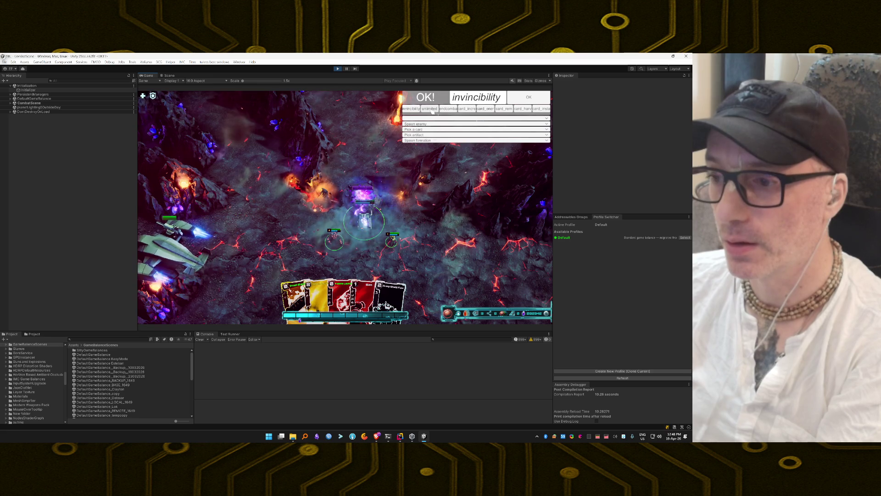
{"action": "left_click", "coordinate": [449, 240]}
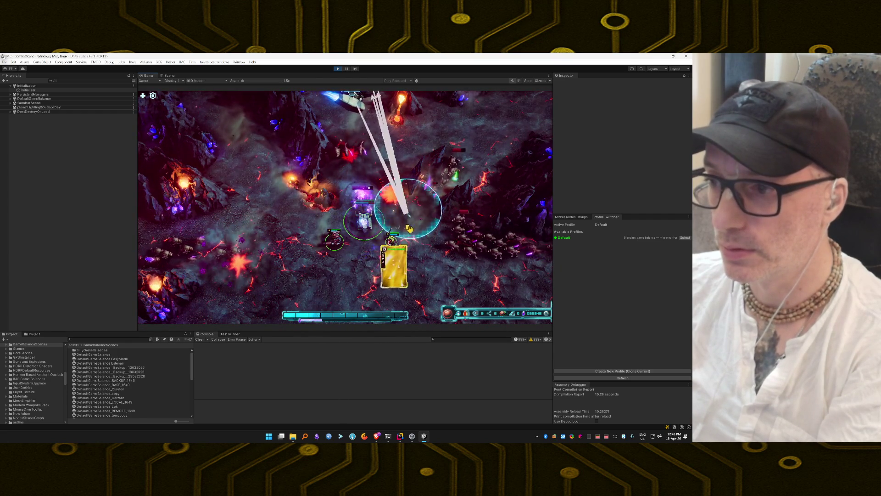
Step: Fire yellow cards at the upper-centre enemy groups until the second mission succeeds and Loot appears
{"action": "mouse_move", "coordinate": [333, 293]}
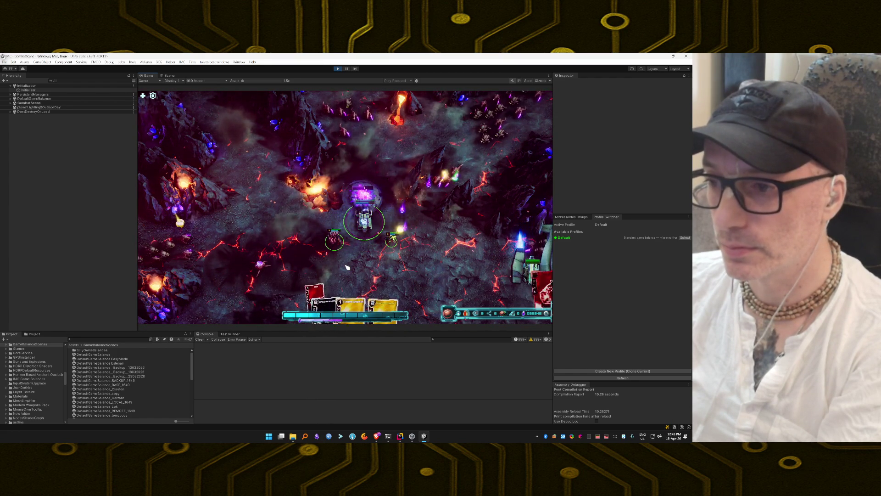
{"action": "left_click", "coordinate": [358, 298]}
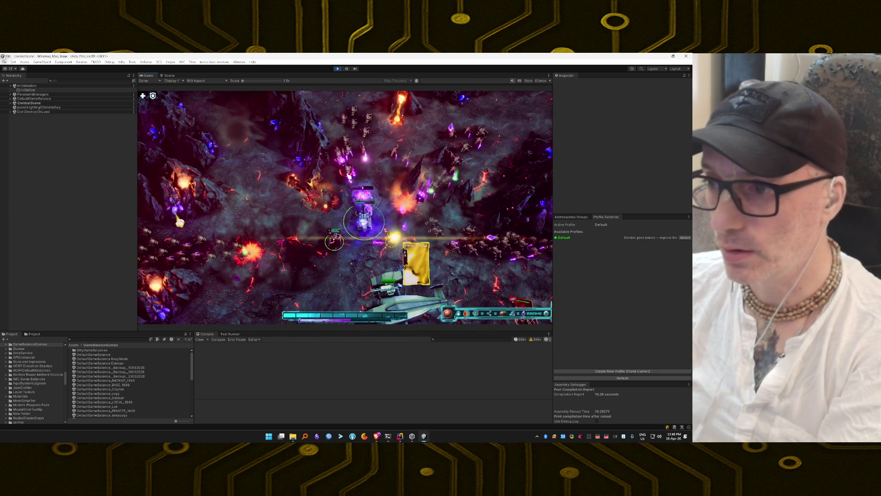
{"action": "left_click", "coordinate": [532, 281]}
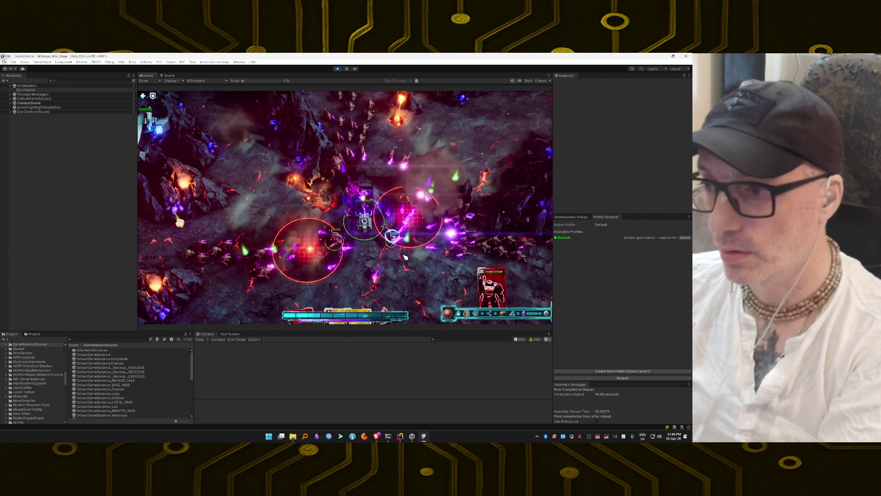
{"action": "mouse_move", "coordinate": [341, 302]}
{"action": "left_mouse_down"}
{"action": "mouse_move", "coordinate": [395, 248]}
{"action": "mouse_move", "coordinate": [443, 236]}
{"action": "mouse_move", "coordinate": [549, 242]}
{"action": "left_mouse_up"}
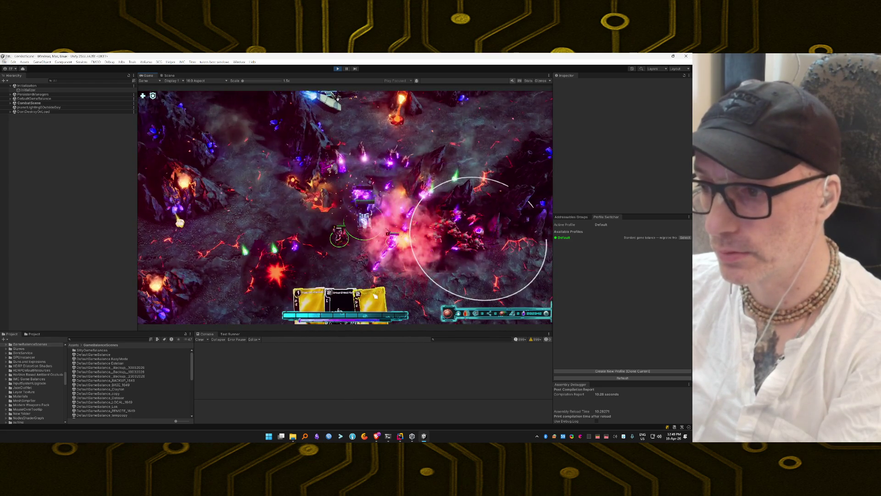
{"action": "left_click", "coordinate": [374, 161]}
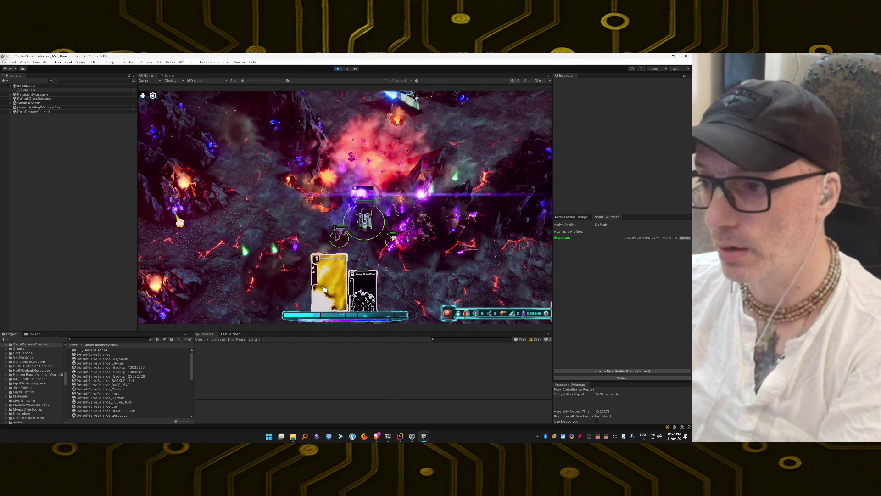
{"action": "left_click_drag", "start_coordinate": [404, 226], "coordinate": [404, 226]}
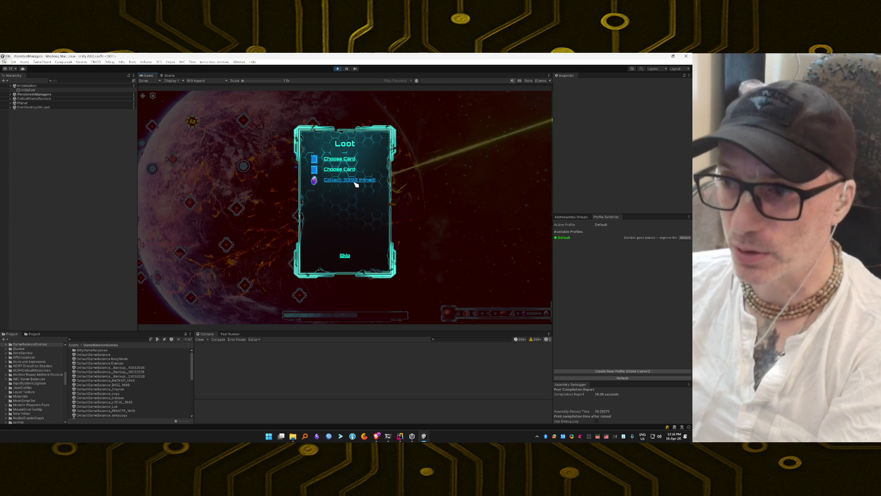
Step: Skip the loot without claiming it, travel to the Extraction node and launch the mechs
{"action": "left_click", "coordinate": [344, 255]}
{"action": "left_click", "coordinate": [368, 205]}
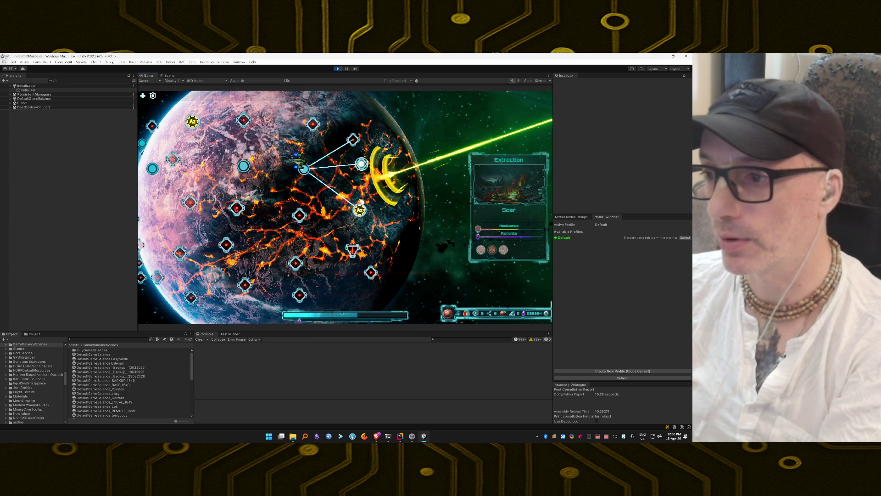
{"action": "left_click", "coordinate": [366, 170]}
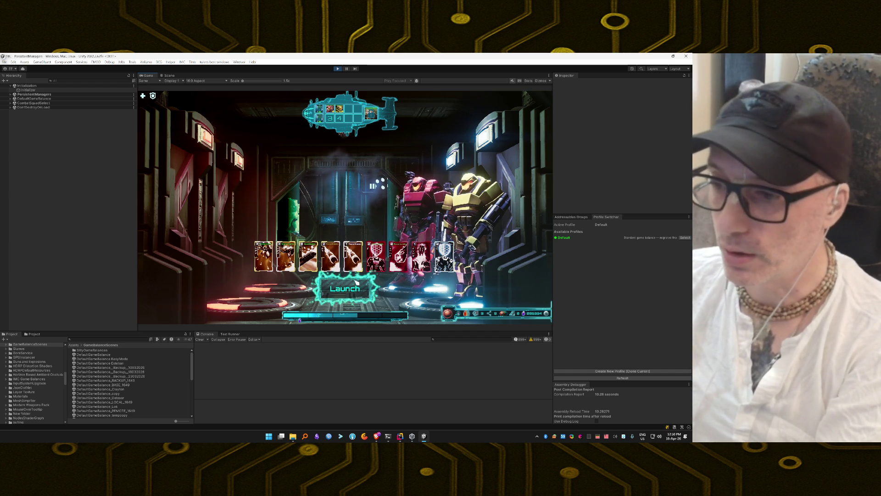
{"action": "left_click", "coordinate": [356, 284]}
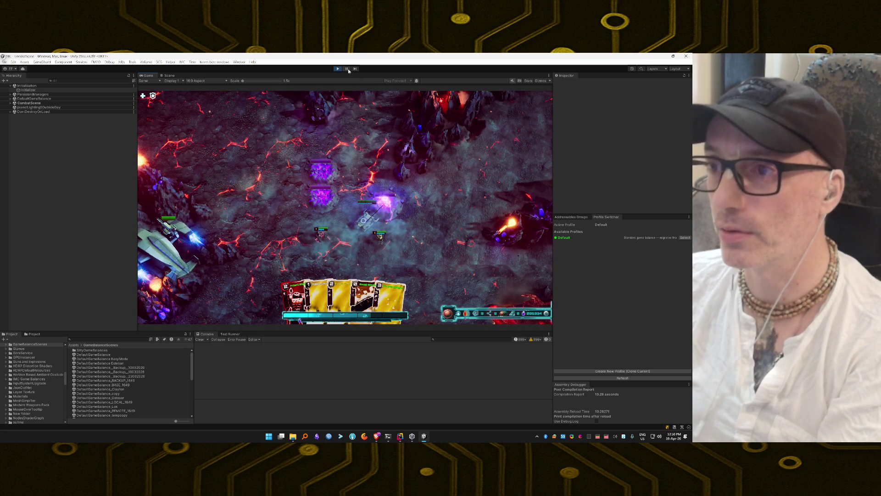
Step: In a new Brave tab, load the agency-agents GitHub repository from the 'agent' address-bar suggestion
{"action": "left_click", "coordinate": [376, 436]}
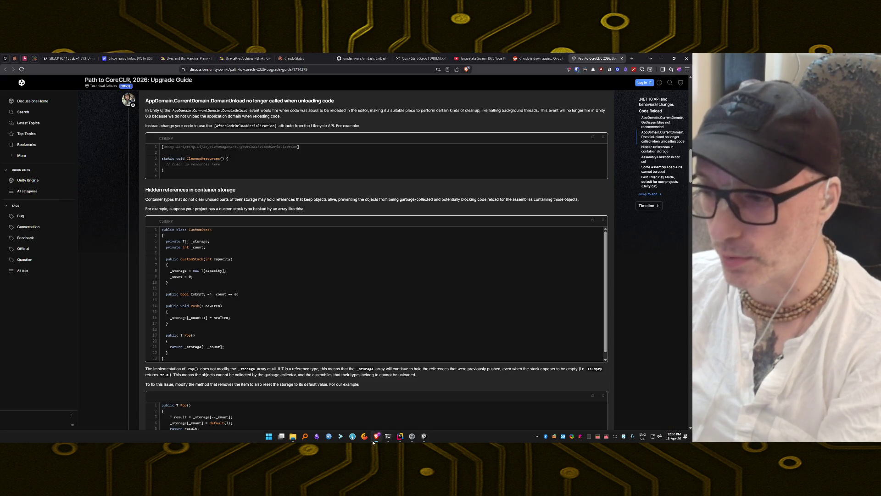
{"action": "key", "text": "ctrl+t"}
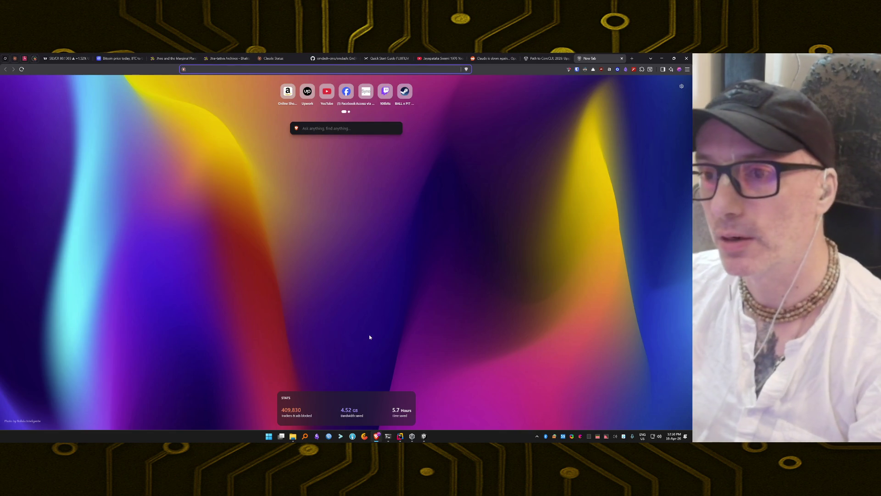
{"action": "type", "text": "agent"}
{"action": "key", "text": "Down"}
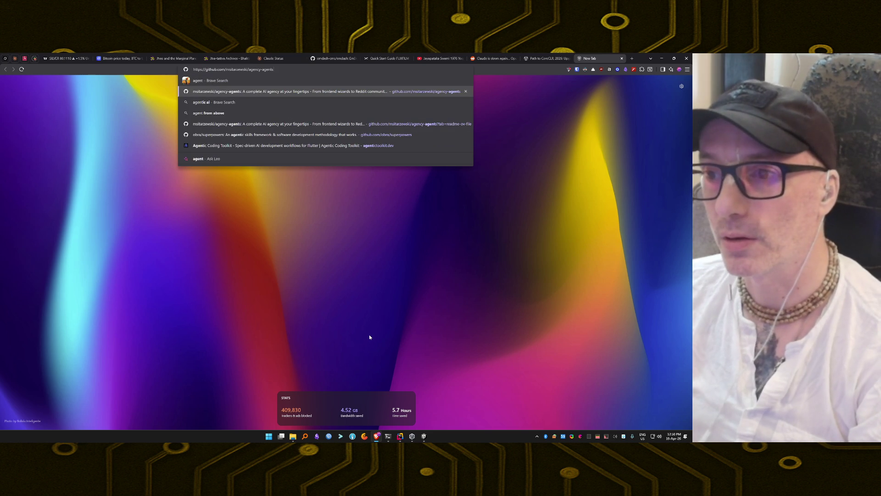
{"action": "key", "text": "Return"}
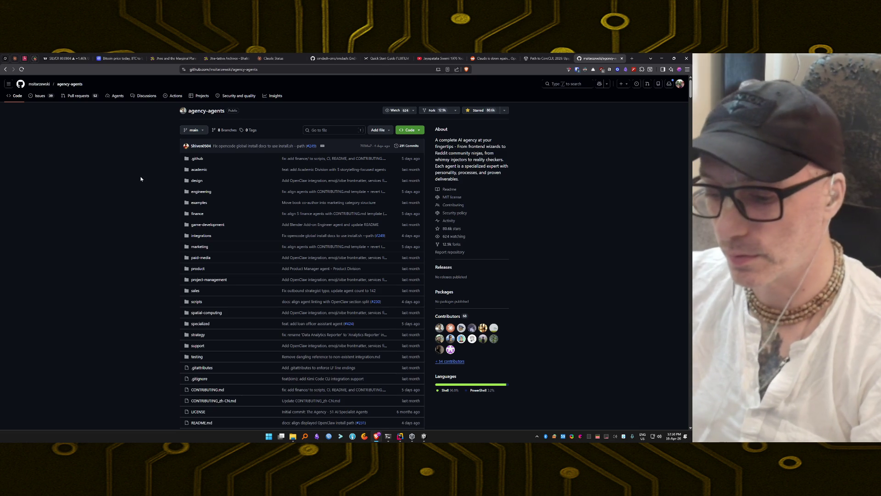
Step: Find the 'rust' matches on the agency-agents repository page
{"action": "key", "text": "ctrl+f"}
{"action": "type", "text": "rust"}
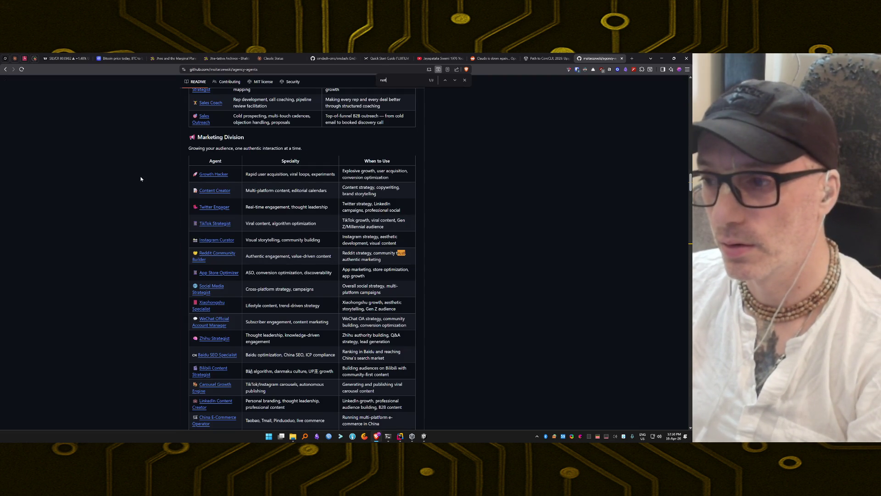
{"action": "key", "text": "Return"}
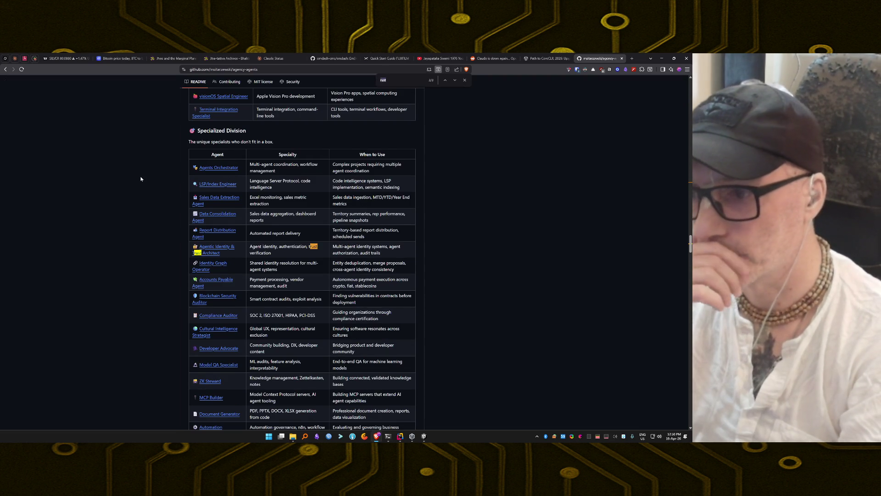
{"action": "key", "text": "Return"}
{"action": "key", "text": "Return"}
{"action": "key", "text": "Return"}
{"action": "key", "text": "Return"}
{"action": "key", "text": "Return"}
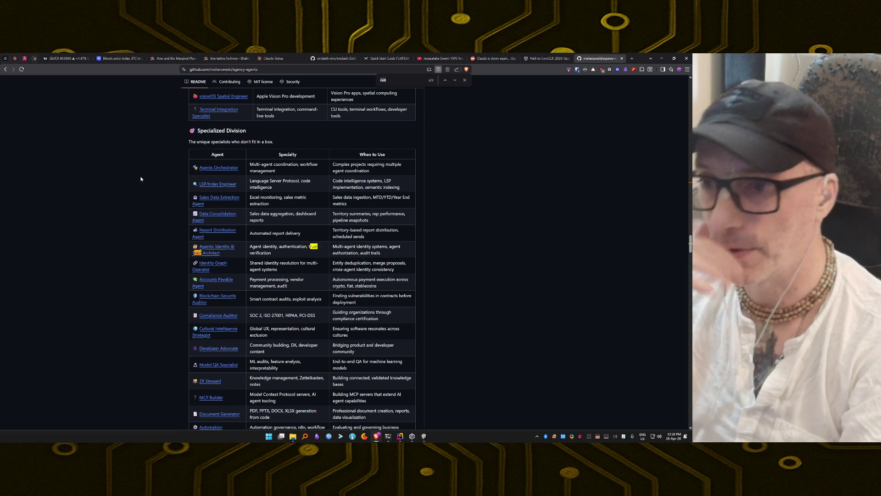
Step: Read down the README to use-case Scenarios 2–5, then return to the Unity editor
{"action": "scroll", "coordinate": [475, 261], "scroll_direction": "down", "scroll_amount": 15}
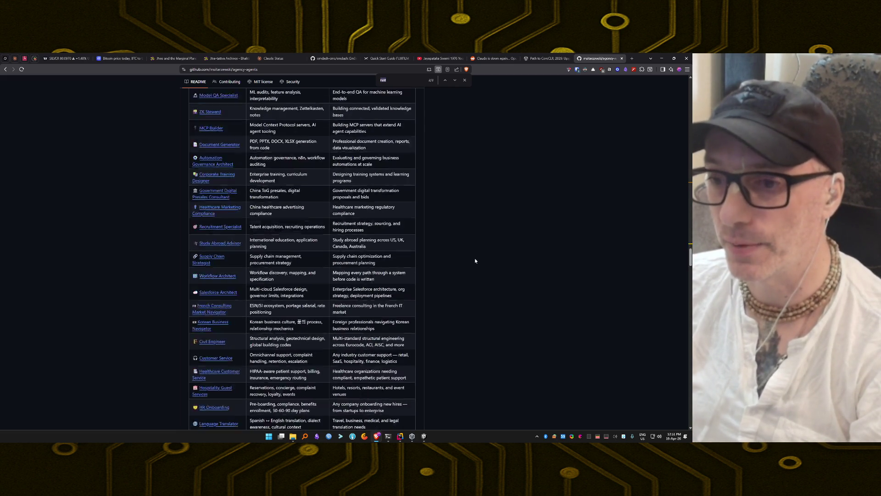
{"action": "scroll", "coordinate": [474, 261], "scroll_direction": "down", "scroll_amount": 7}
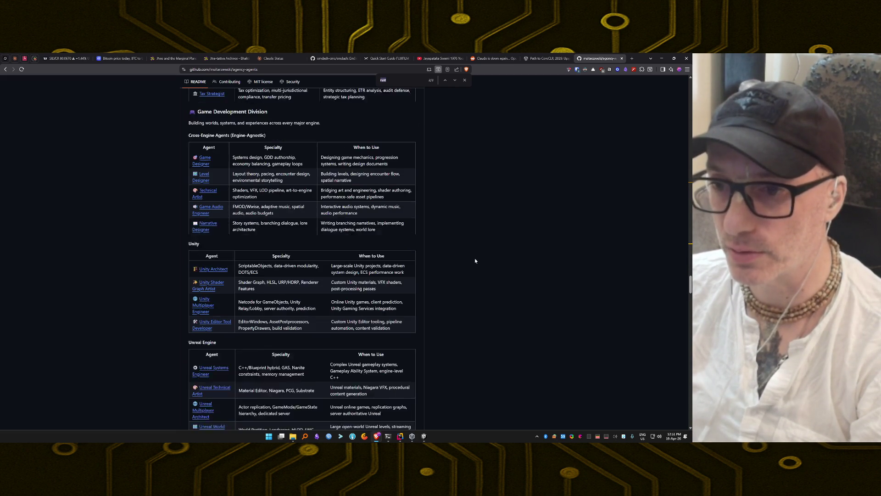
{"action": "scroll", "coordinate": [475, 261], "scroll_direction": "down", "scroll_amount": 10}
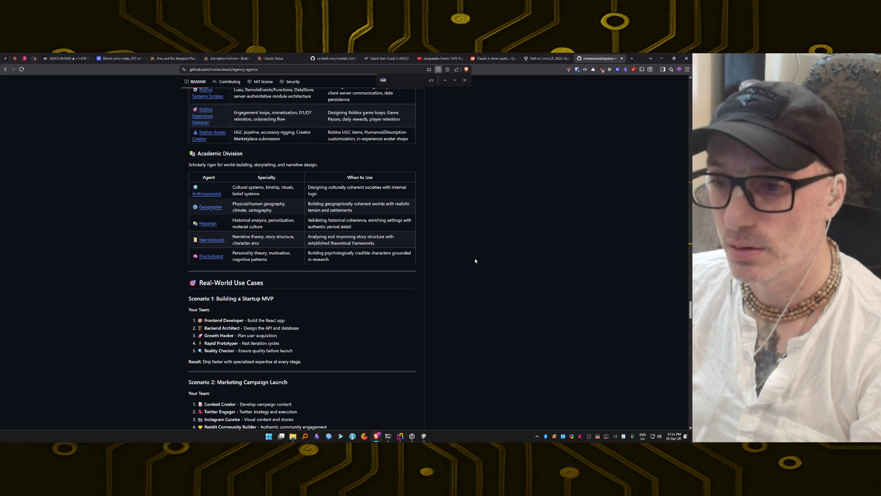
{"action": "scroll", "coordinate": [475, 261], "scroll_direction": "down", "scroll_amount": 5}
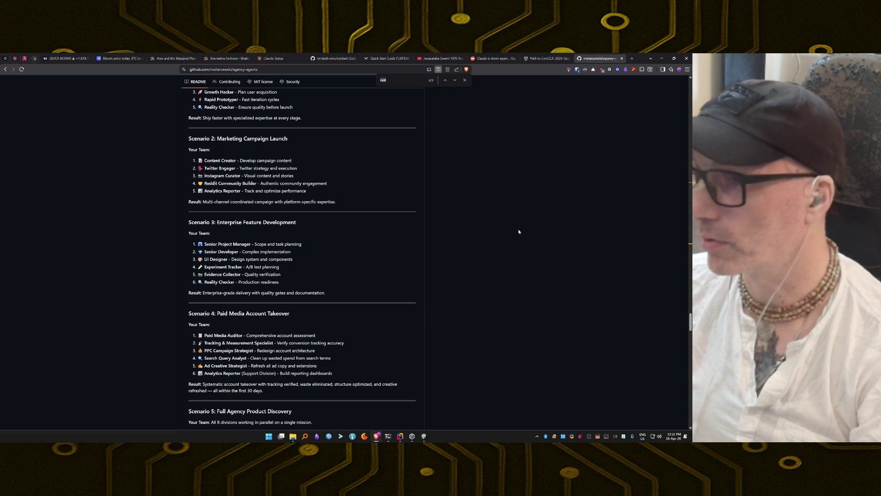
{"action": "key", "text": "alt+Tab"}
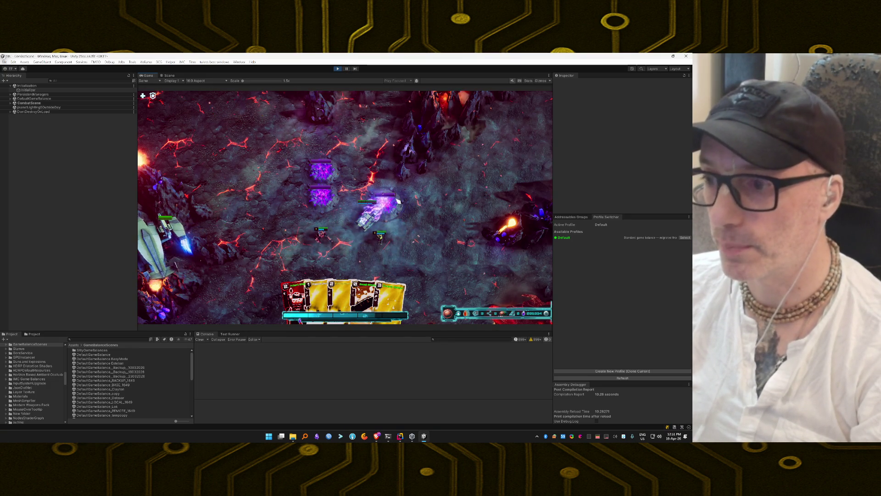
Step: Play two cards near the tank, then enable invincibility and unlimited energy in the debug panel
{"action": "mouse_move", "coordinate": [392, 292]}
{"action": "left_mouse_down"}
{"action": "mouse_move", "coordinate": [387, 303]}
{"action": "mouse_move", "coordinate": [340, 255]}
{"action": "mouse_move", "coordinate": [345, 261]}
{"action": "left_mouse_up"}
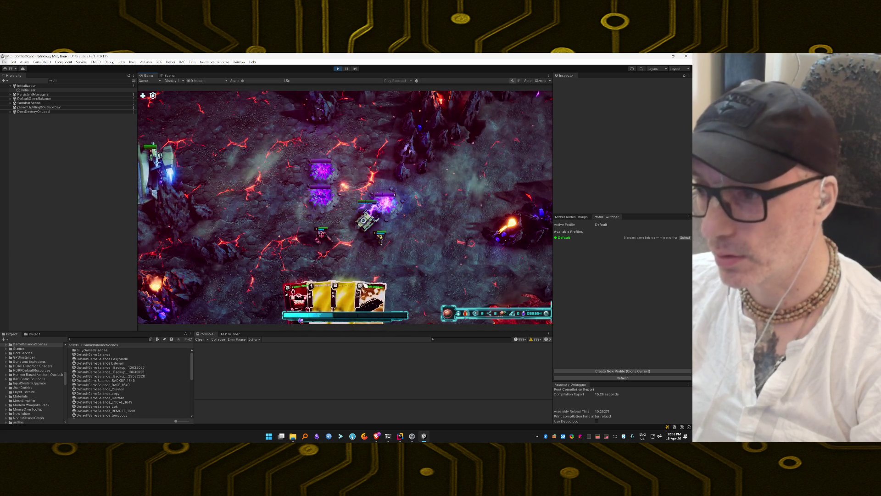
{"action": "left_click_drag", "start_coordinate": [324, 289], "coordinate": [379, 235]}
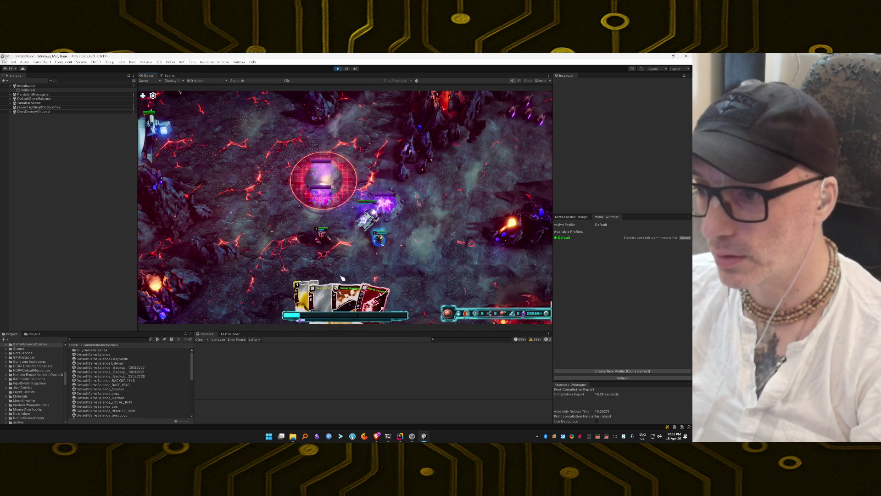
{"action": "key", "text": "grave"}
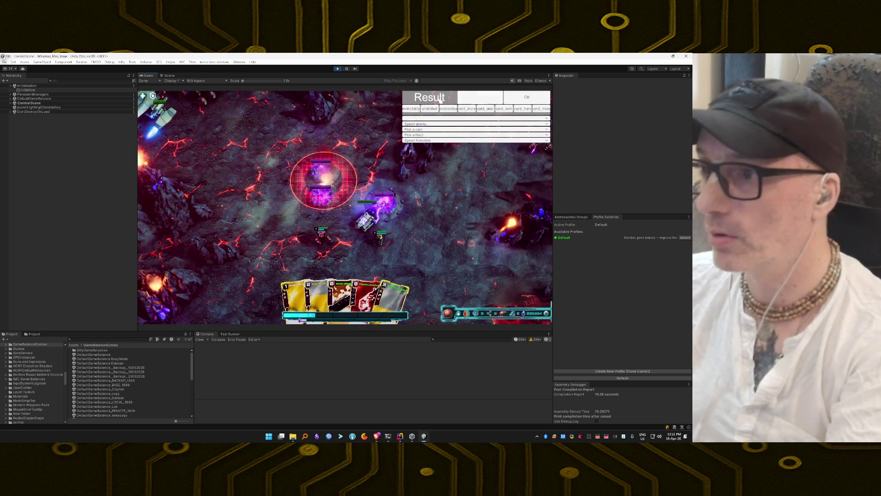
{"action": "left_click", "coordinate": [411, 108]}
{"action": "left_click", "coordinate": [429, 108]}
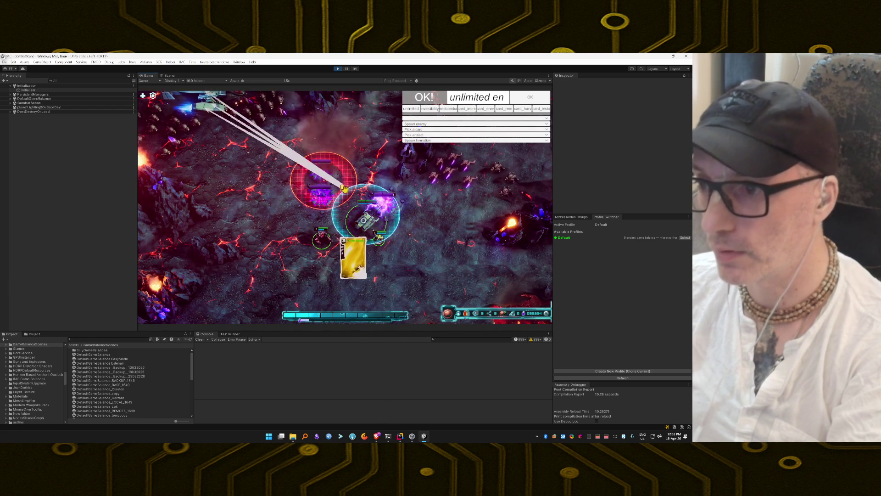
Step: Keep aiming the yellow card at the enemies on the battlefield, then pause the game
{"action": "left_click_drag", "start_coordinate": [330, 185], "coordinate": [329, 184]}
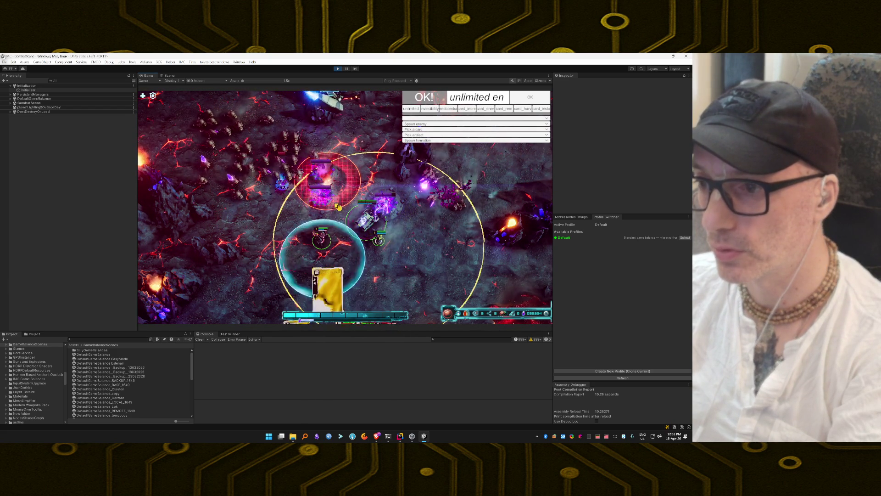
{"action": "left_click_drag", "start_coordinate": [342, 187], "coordinate": [340, 185]}
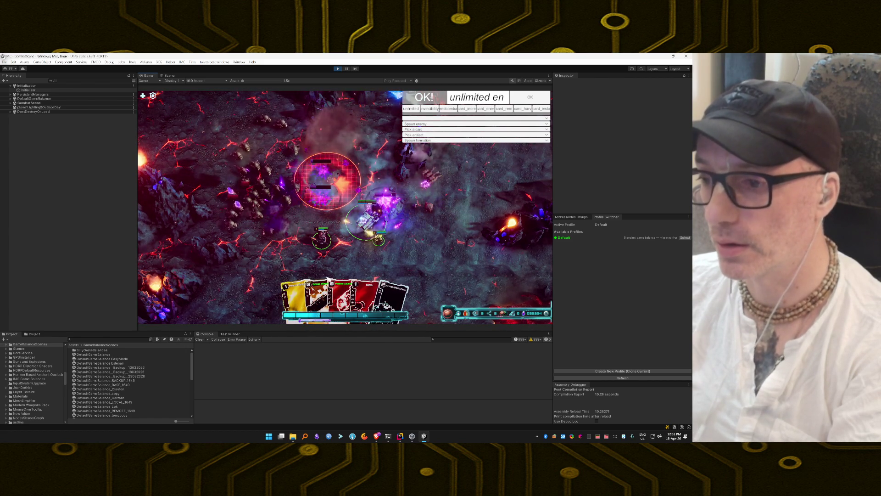
{"action": "left_click_drag", "start_coordinate": [310, 245], "coordinate": [339, 242]}
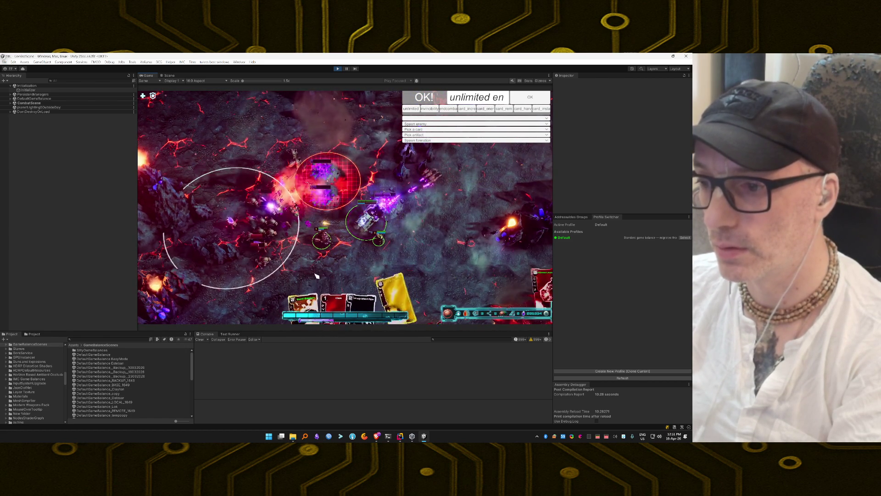
{"action": "left_click_drag", "start_coordinate": [360, 312], "coordinate": [324, 186]}
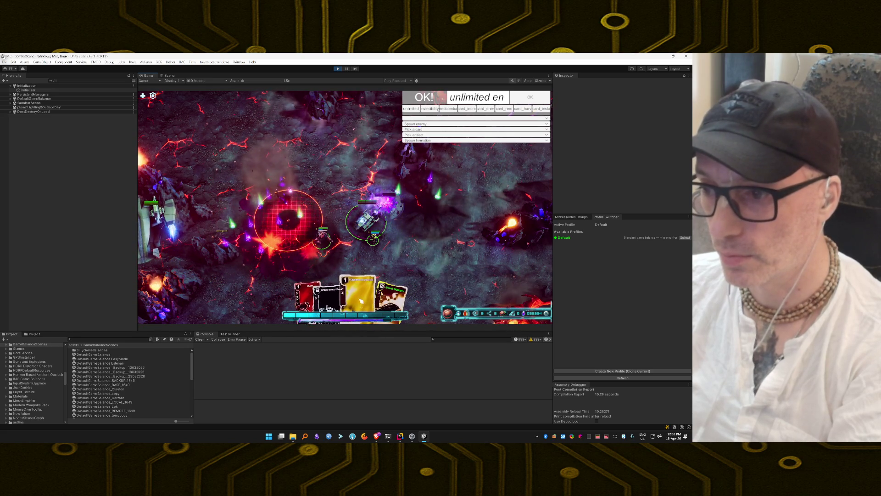
{"action": "mouse_move", "coordinate": [408, 245]}
{"action": "left_mouse_down"}
{"action": "mouse_move", "coordinate": [321, 216]}
{"action": "mouse_move", "coordinate": [333, 198]}
{"action": "left_mouse_up"}
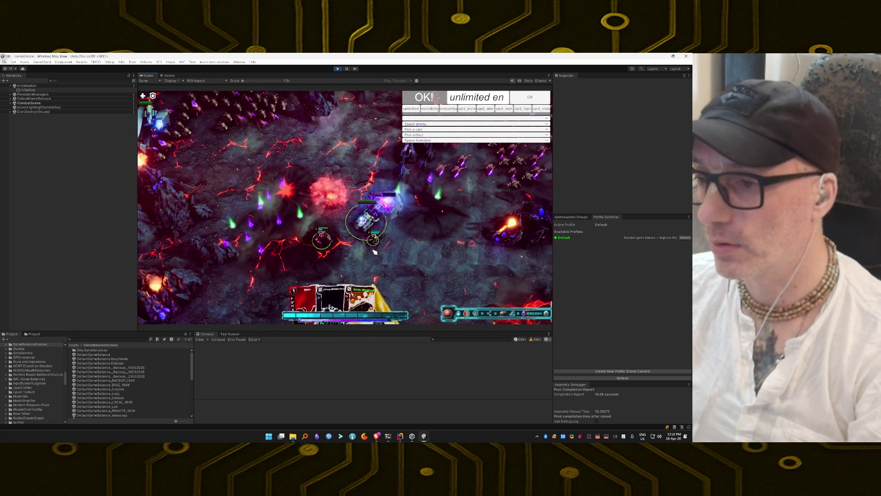
{"action": "left_click", "coordinate": [347, 68]}
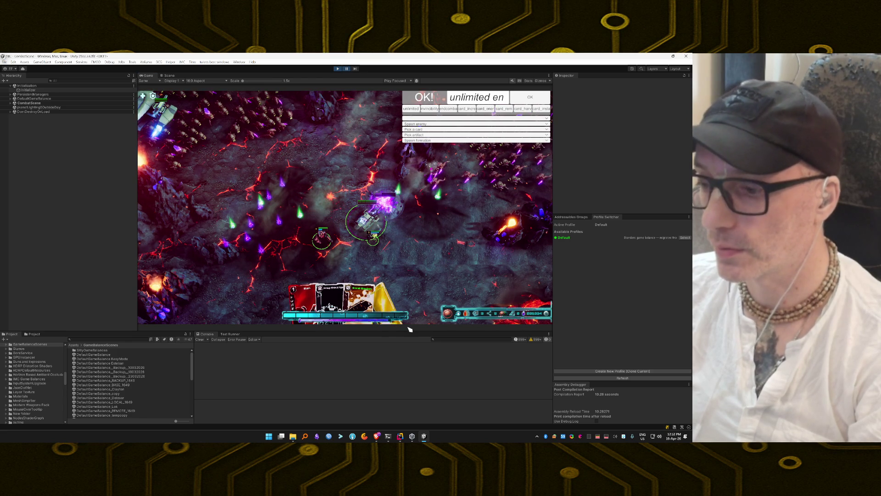
{"action": "left_click", "coordinate": [376, 436]}
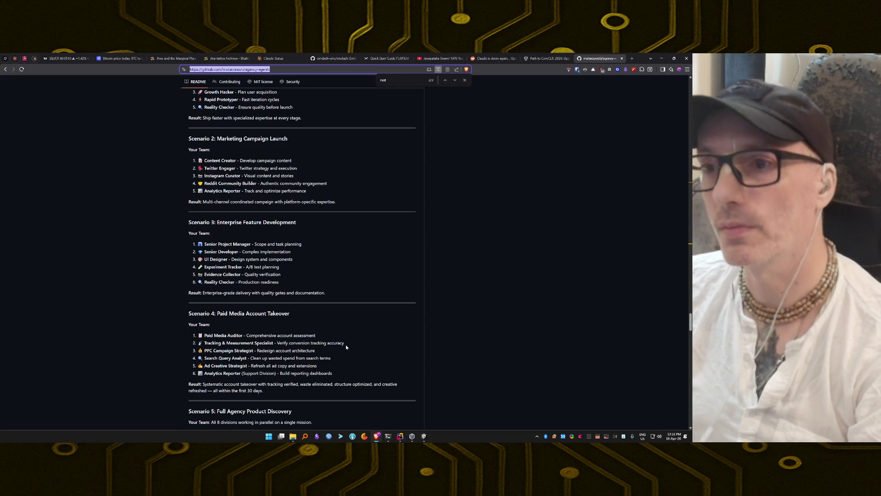
Step: Search 'skills super' in Brave and open the superpowers GitHub repository
{"action": "type", "text": "skills superpowers"}
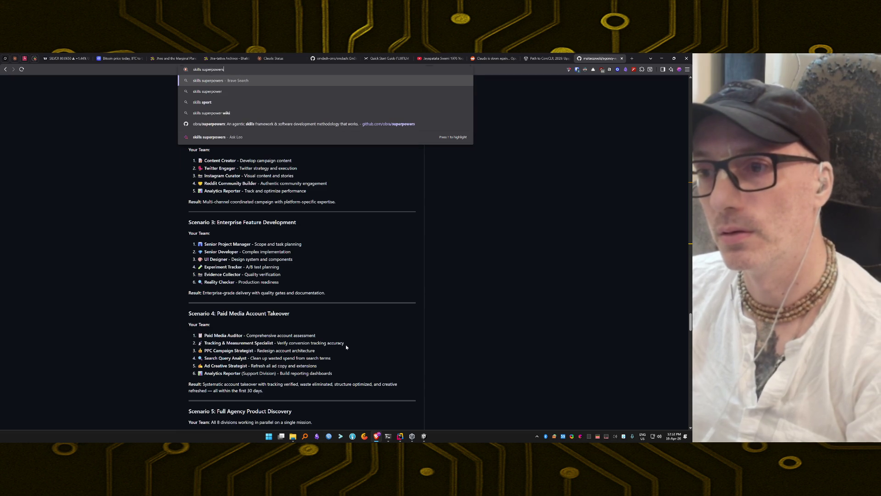
{"action": "key", "text": "Return"}
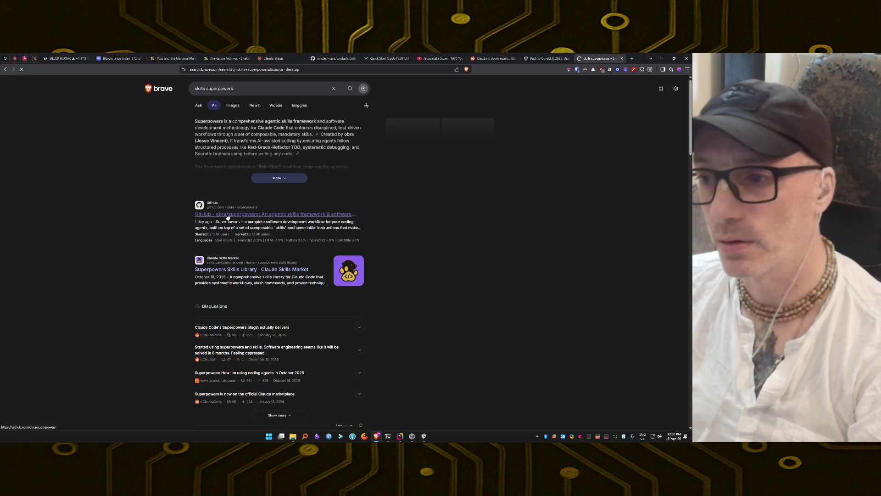
{"action": "left_click", "coordinate": [227, 214]}
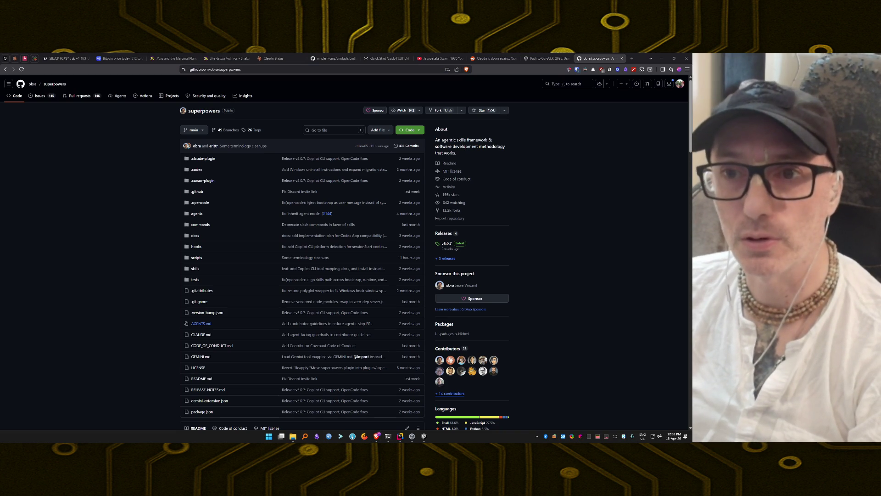
Step: Read the README's Installation instructions for the various coding agents, then return to Unity
{"action": "scroll", "coordinate": [132, 249], "scroll_direction": "down", "scroll_amount": 7}
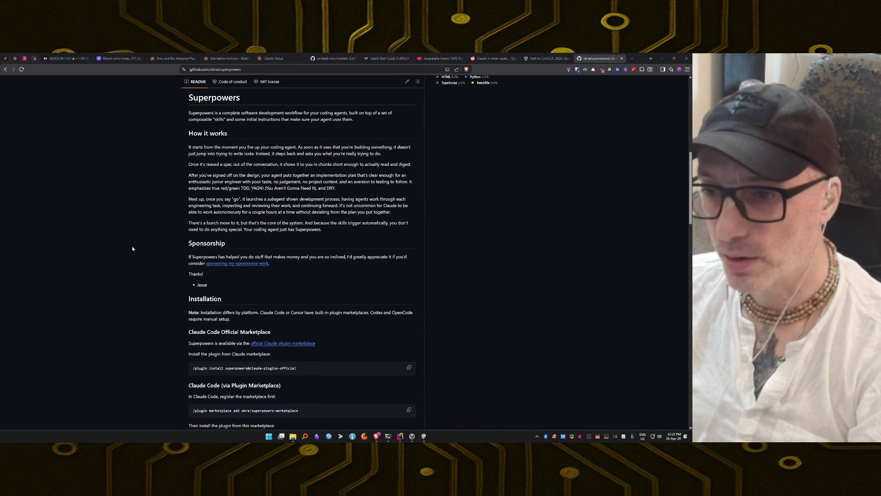
{"action": "scroll", "coordinate": [133, 248], "scroll_direction": "down", "scroll_amount": 2}
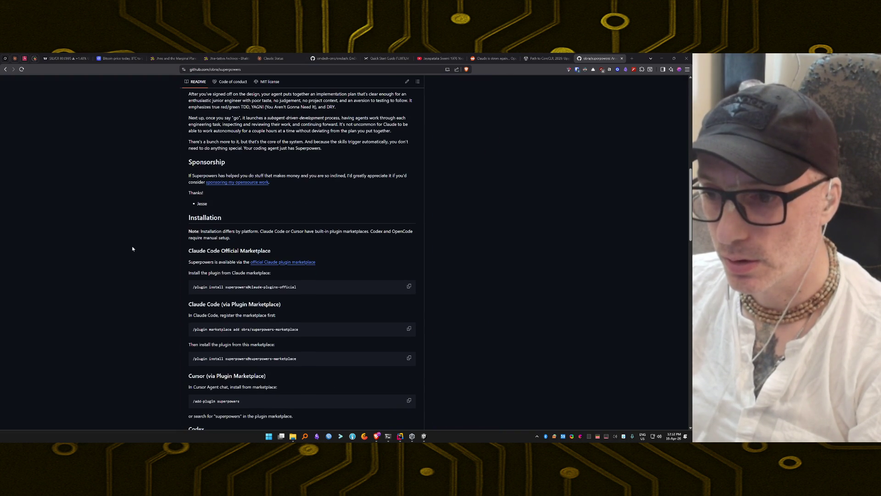
{"action": "scroll", "coordinate": [133, 249], "scroll_direction": "down", "scroll_amount": 1}
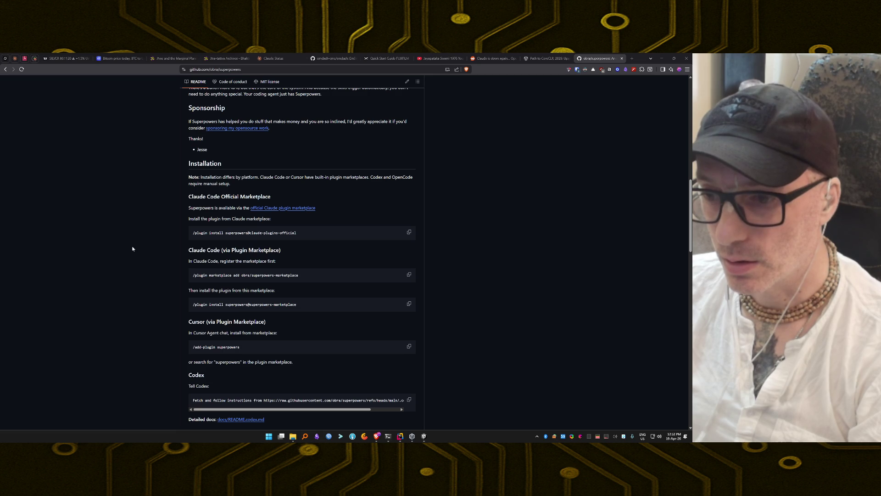
{"action": "scroll", "coordinate": [132, 248], "scroll_direction": "down", "scroll_amount": 3}
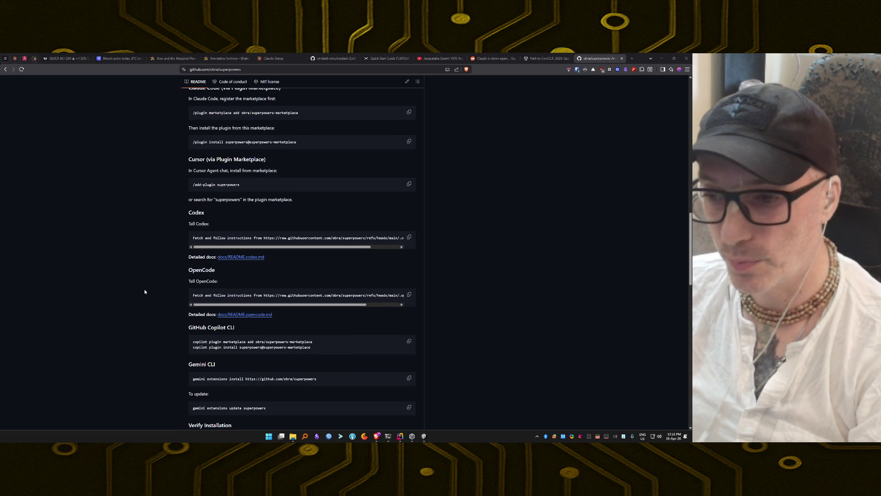
{"action": "scroll", "coordinate": [144, 291], "scroll_direction": "up", "scroll_amount": 5}
{"action": "scroll", "coordinate": [144, 289], "scroll_direction": "up", "scroll_amount": 5}
{"action": "scroll", "coordinate": [144, 290], "scroll_direction": "down", "scroll_amount": 2}
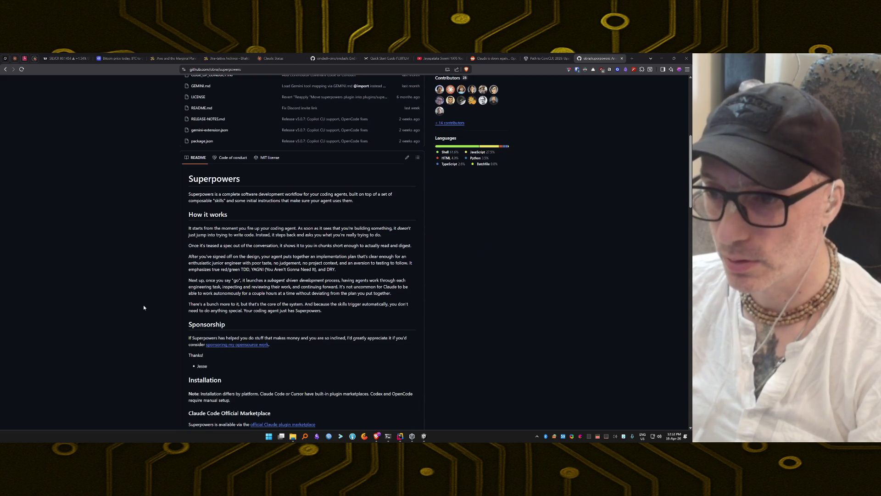
{"action": "key", "text": "alt+Tab"}
{"action": "key", "text": "Tab"}
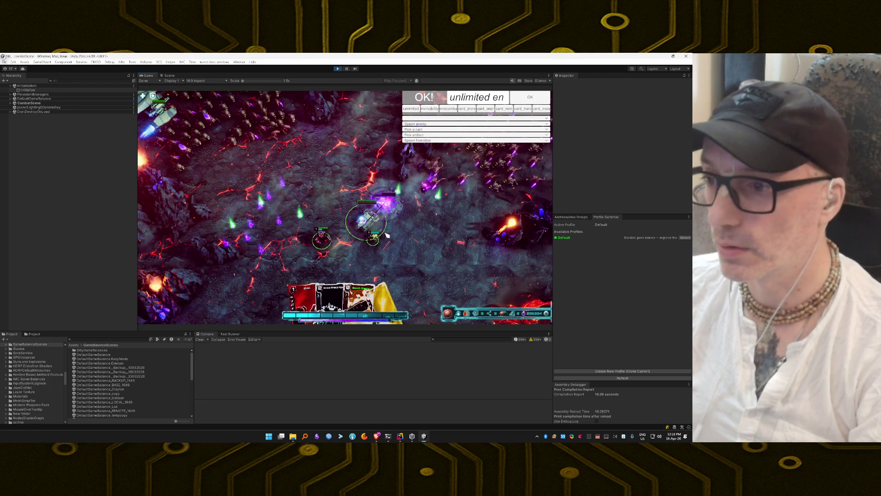
Step: Cast the yellow and Flame Launcher cards at the left enemy group to win the third mission
{"action": "key", "text": "1"}
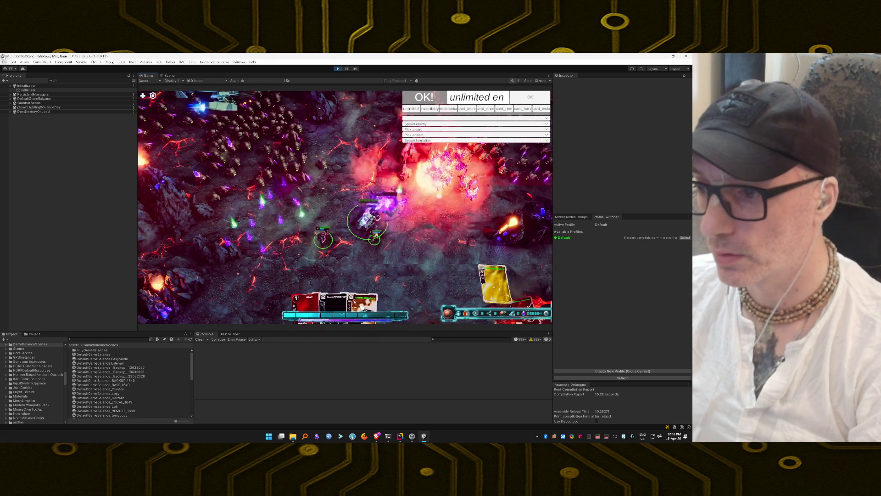
{"action": "key", "text": "3"}
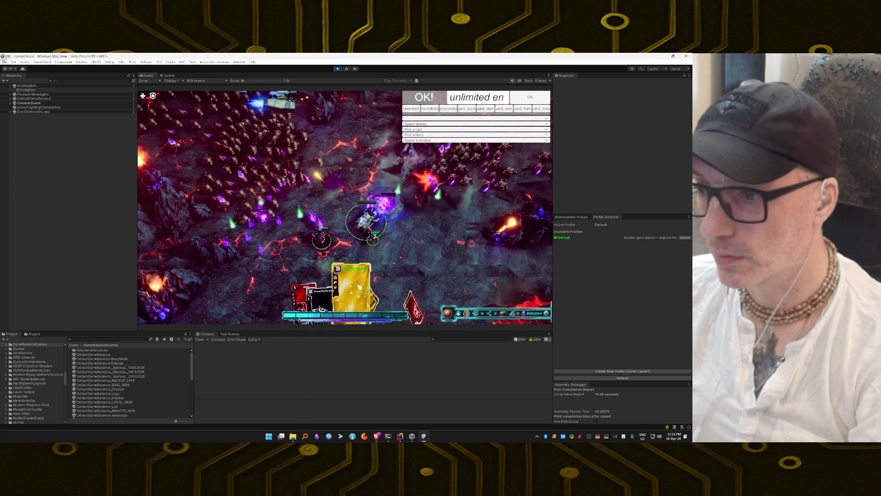
{"action": "left_click", "coordinate": [296, 211]}
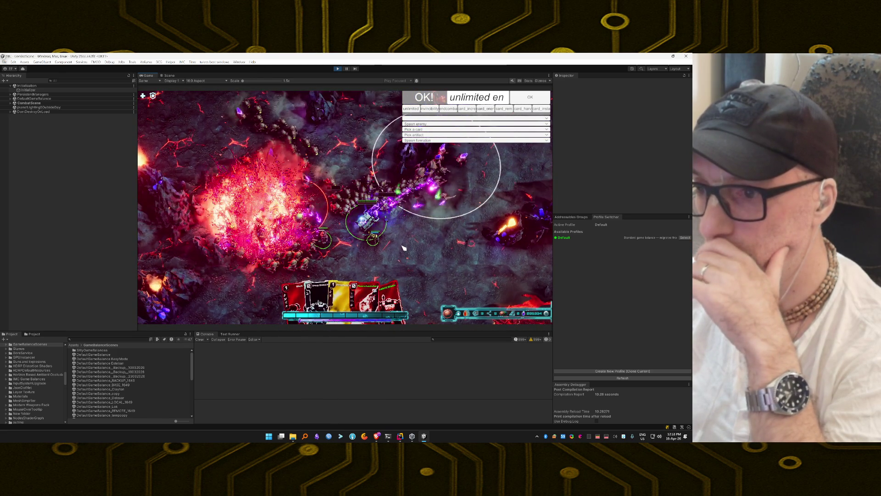
{"action": "left_click_drag", "start_coordinate": [369, 296], "coordinate": [365, 261]}
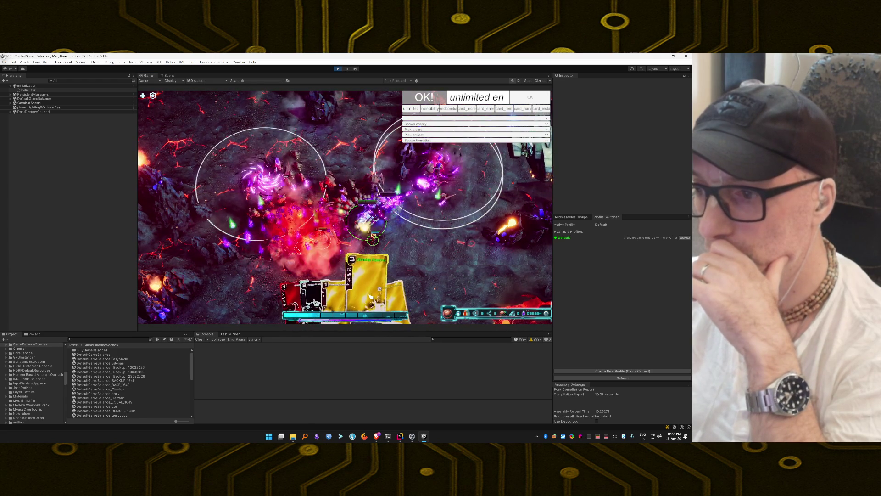
{"action": "left_click_drag", "start_coordinate": [321, 226], "coordinate": [324, 205]}
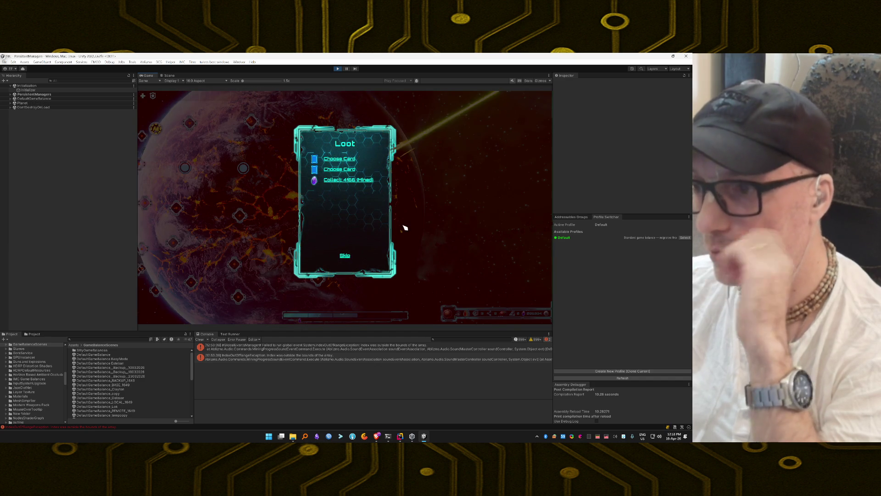
Step: Collect the 4166 mined resources, skip card rewards and the boss message, then stop the play-test
{"action": "left_click", "coordinate": [362, 179]}
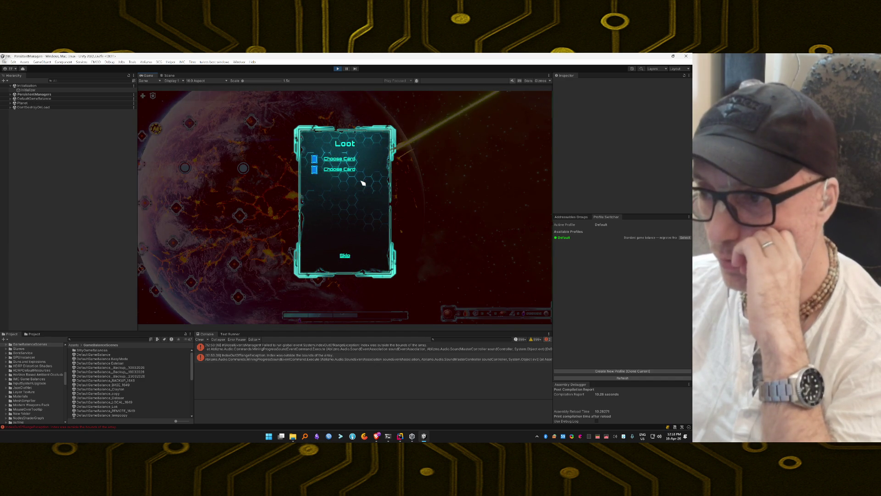
{"action": "left_click", "coordinate": [345, 256]}
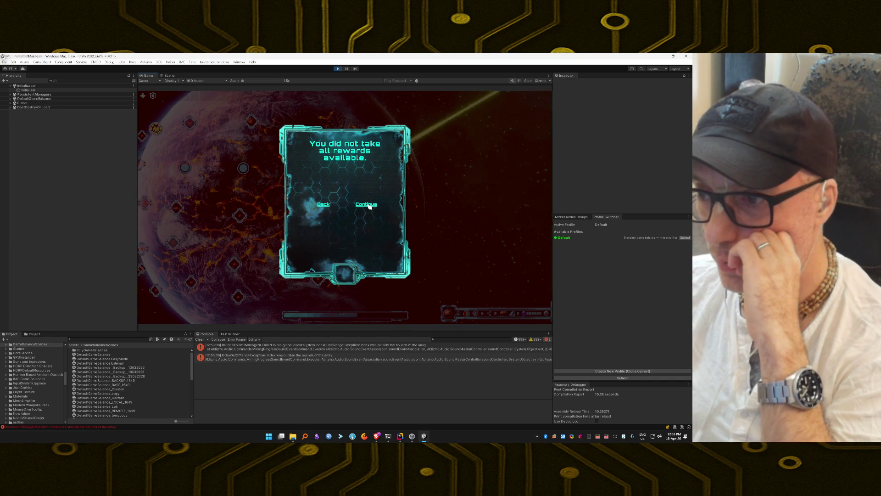
{"action": "left_click", "coordinate": [366, 205]}
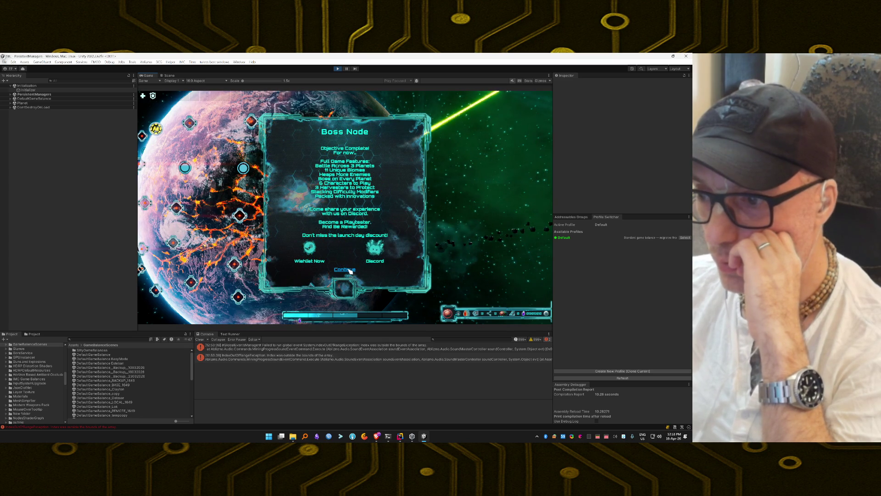
{"action": "left_click", "coordinate": [349, 270]}
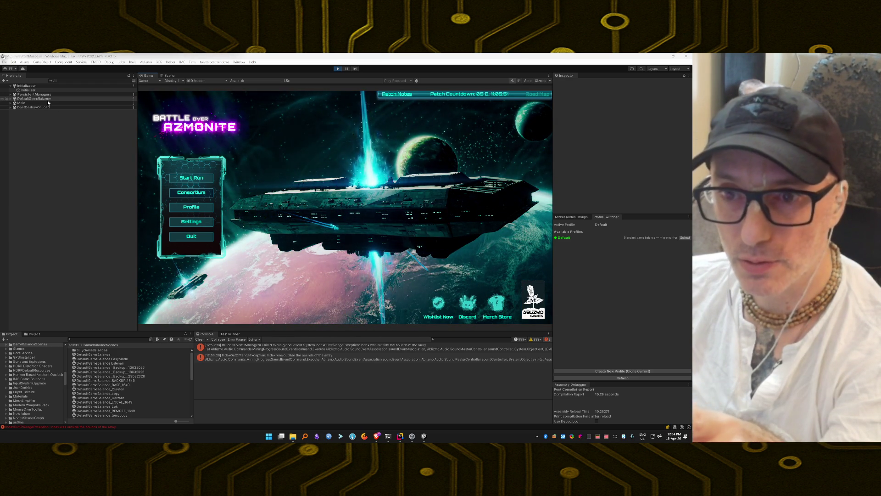
{"action": "left_click", "coordinate": [338, 68]}
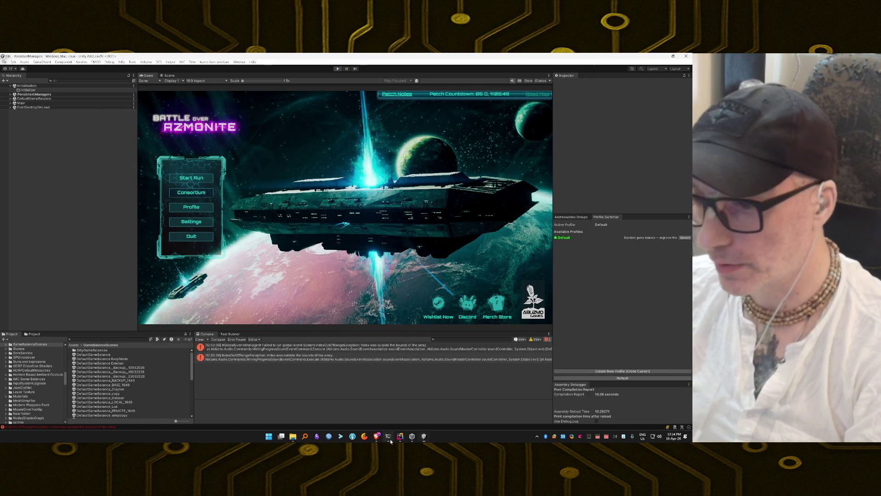
{"action": "left_click", "coordinate": [390, 439]}
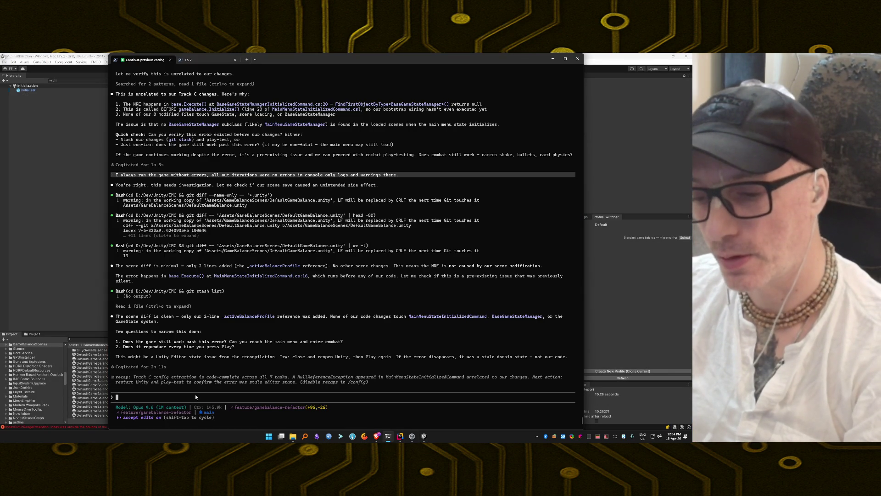
Step: Tell the agent restarting Unity cleared the error and a main-menu-to-end-node test works as expected
{"action": "type", "text": "Restarted Unity"}
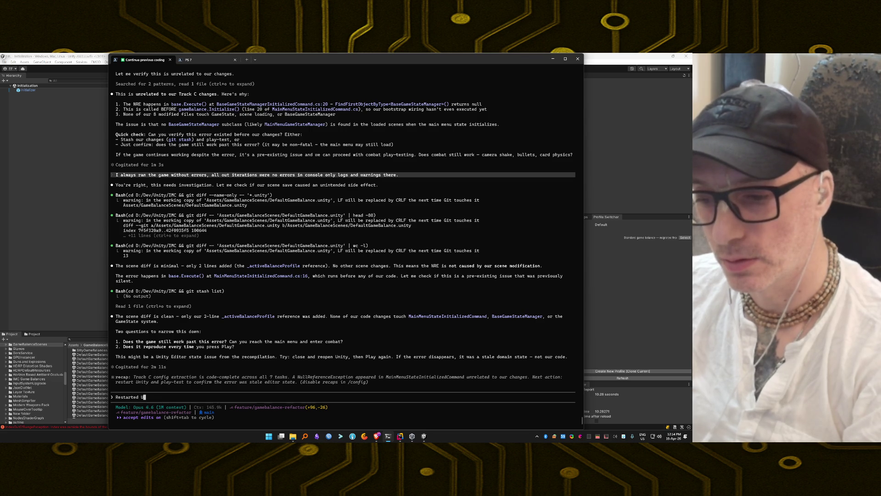
{"action": "type", "text": " and the error is gone. Di"}
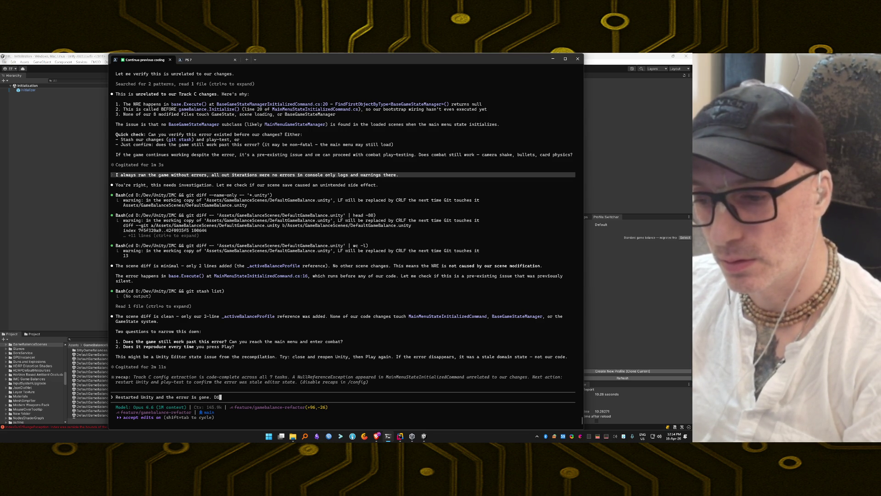
{"action": "type", "text": "d a test "}
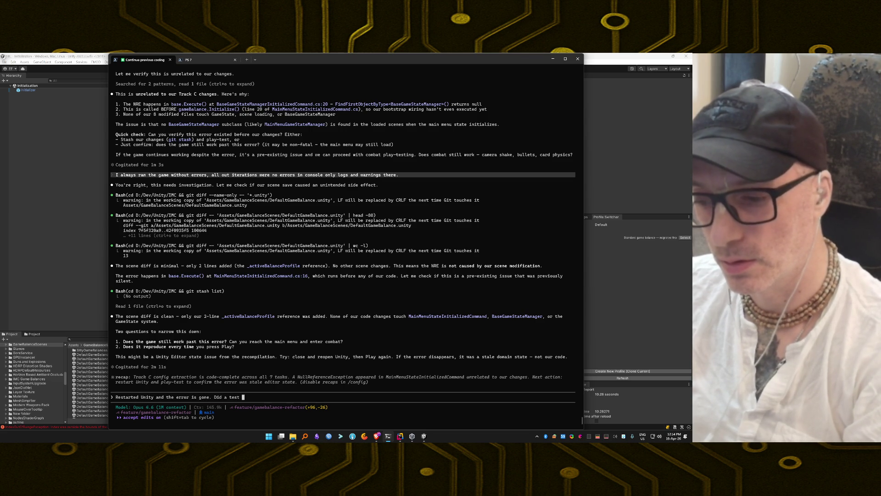
{"action": "type", "text": ", from"}
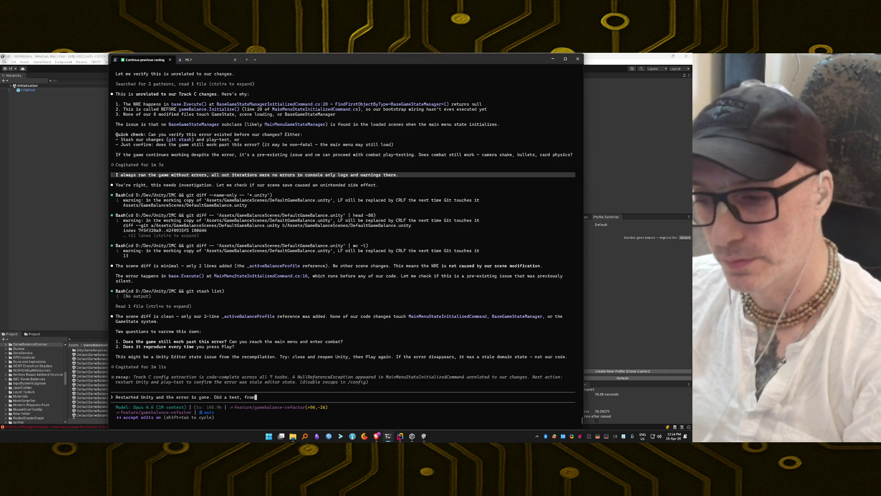
{"action": "type", "text": "to the end nod"}
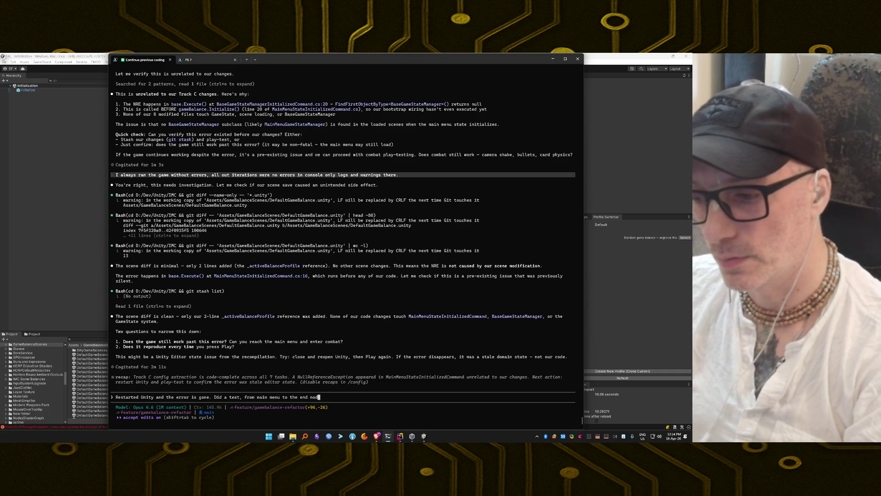
{"action": "type", "text": "e back t"}
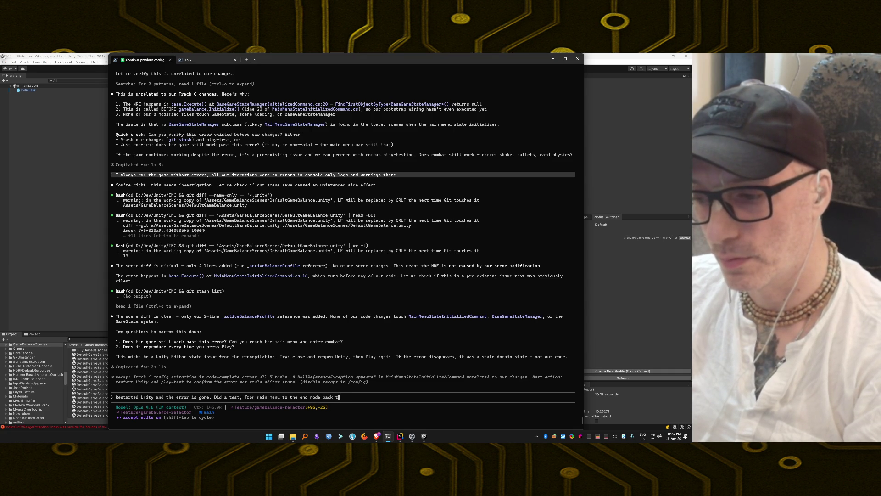
{"action": "type", "text": "o the ma"}
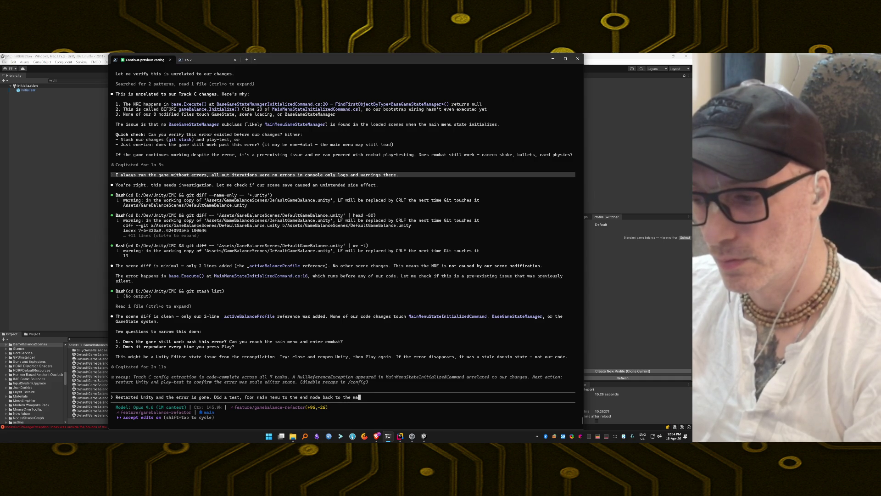
{"action": "type", "text": "see"}
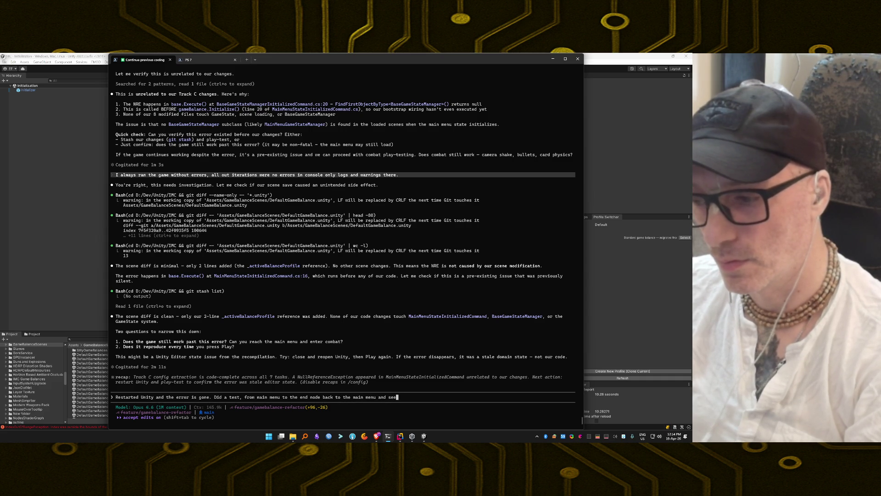
{"action": "type", "text": "ms to work"}
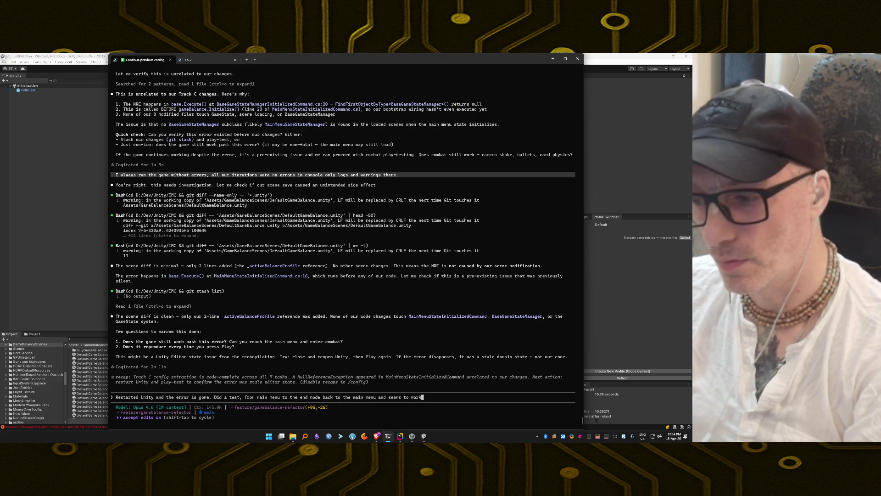
{"action": "type", "text": " as cted."}
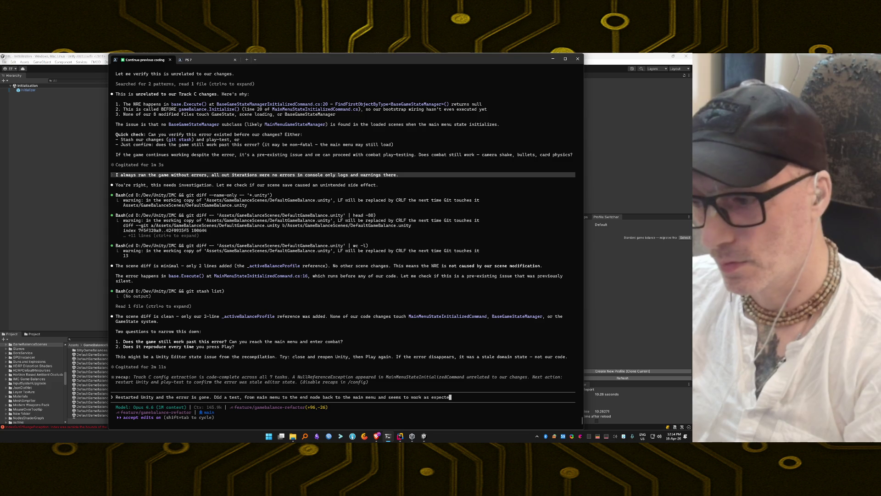
{"action": "key", "text": "Return"}
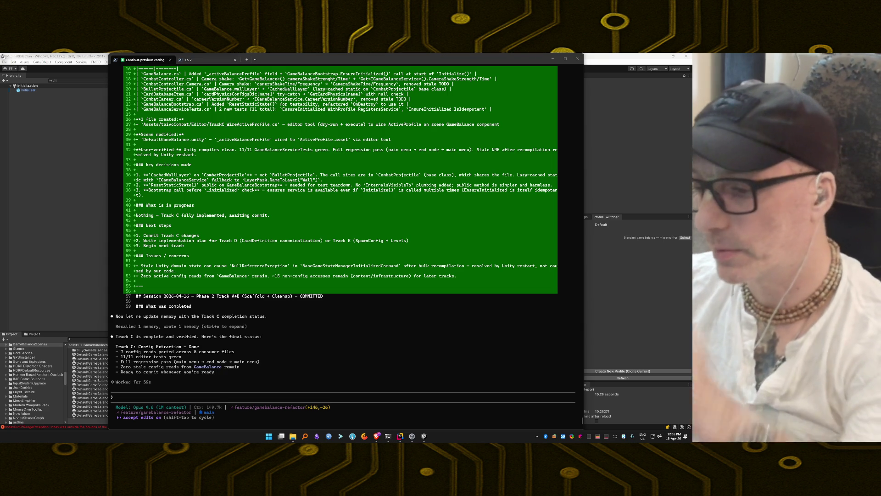
Step: Switch to Rider to view the feature/gamebalance-refactor Git history
{"action": "left_click", "coordinate": [400, 436]}
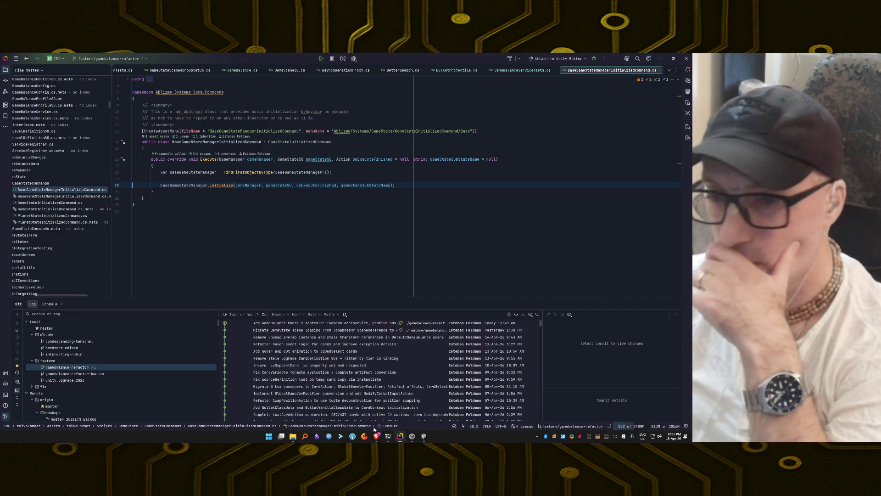
Step: Open the list of changes and preview the DefaultGameBalance.unity scene diff
{"action": "left_click", "coordinate": [6, 82]}
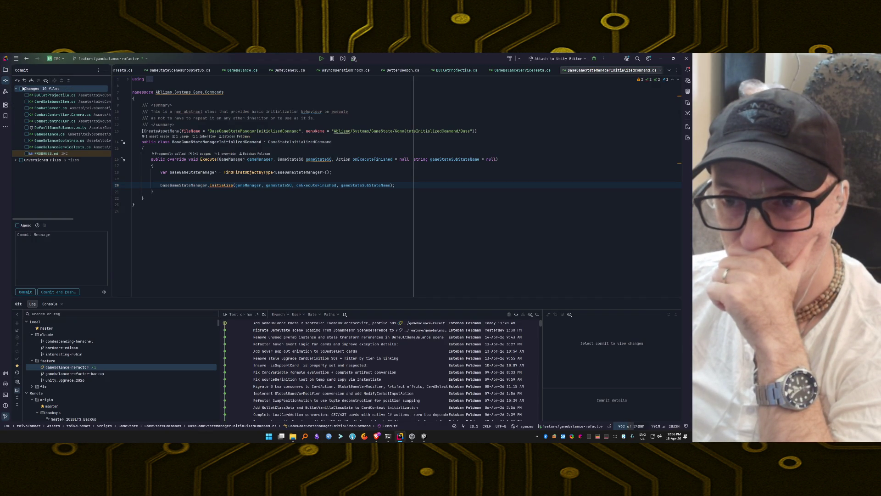
{"action": "left_click", "coordinate": [52, 128]}
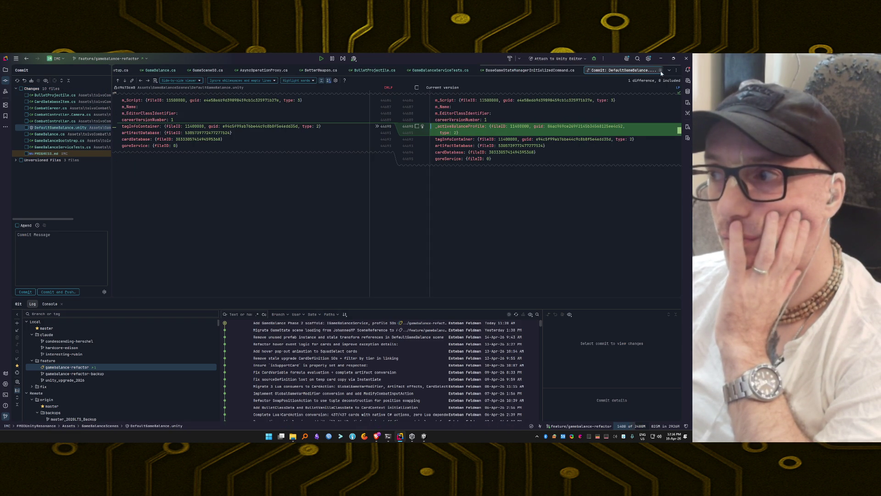
{"action": "left_click", "coordinate": [530, 70]}
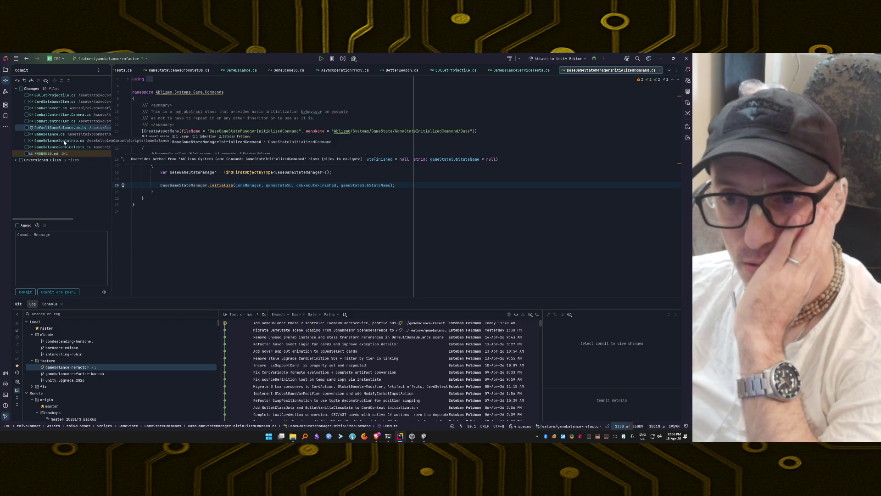
Step: Include TrackC_WireActiveProfile.cs and the modified files, leaving out the scene and PROGRESS.md, then AI-generate the commit message
{"action": "left_click", "coordinate": [16, 160]}
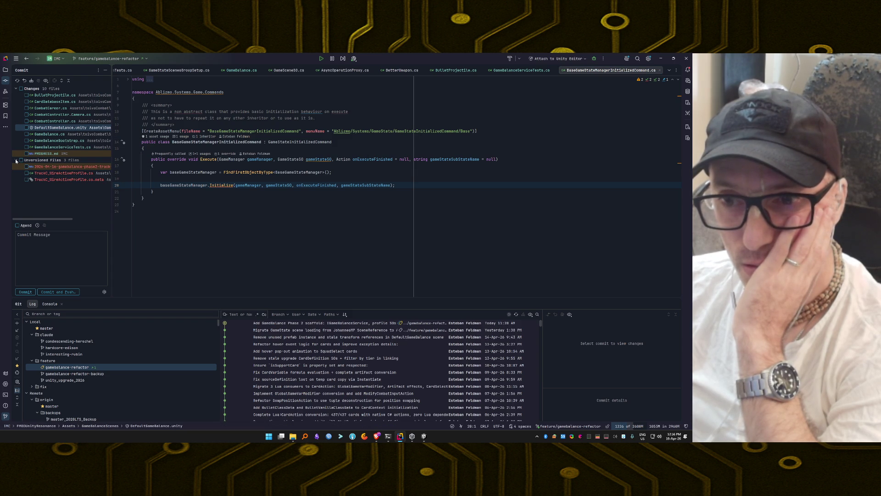
{"action": "left_click", "coordinate": [26, 173]}
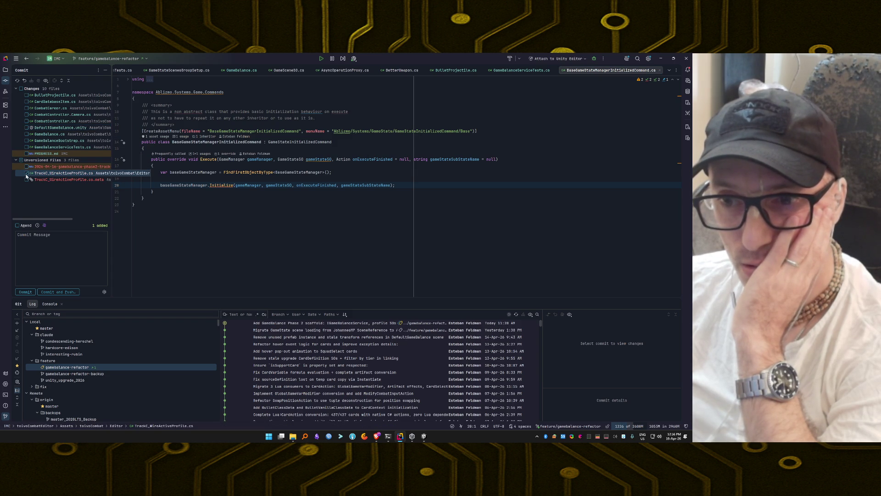
{"action": "left_click", "coordinate": [26, 180]}
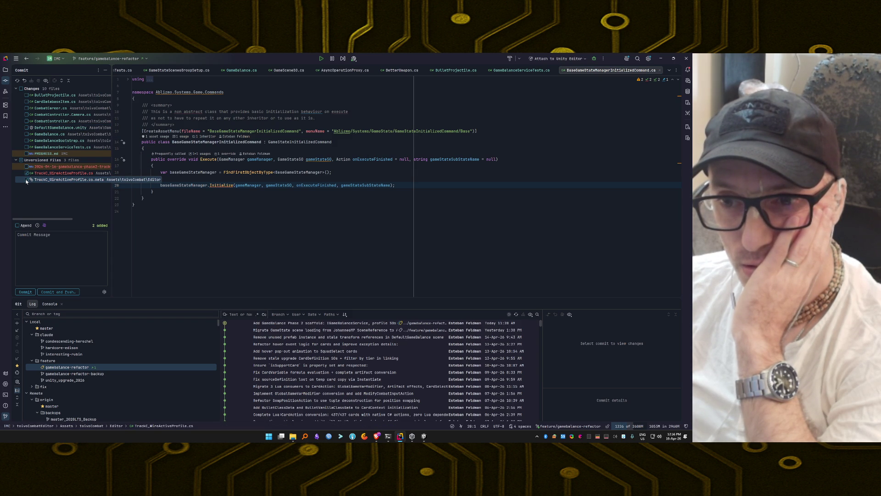
{"action": "left_click", "coordinate": [26, 180]}
{"action": "left_click", "coordinate": [22, 88]}
{"action": "left_click", "coordinate": [27, 128]}
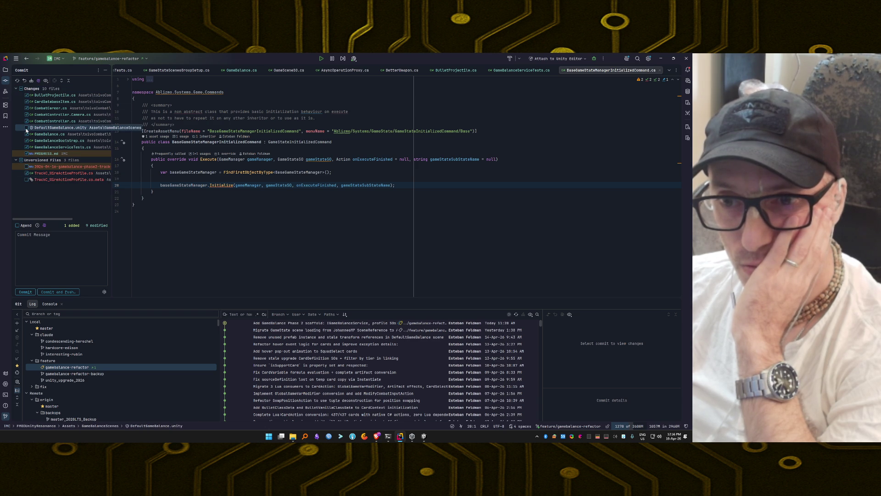
{"action": "left_click", "coordinate": [27, 154]}
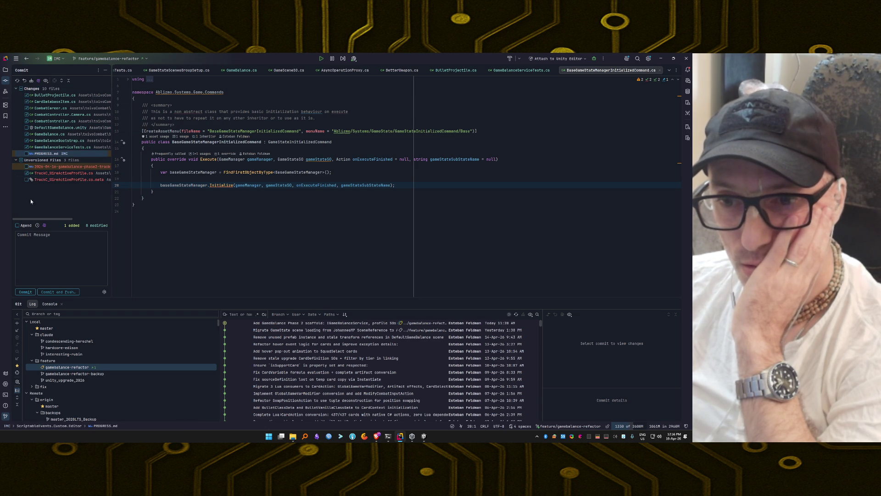
{"action": "left_click", "coordinate": [44, 225]}
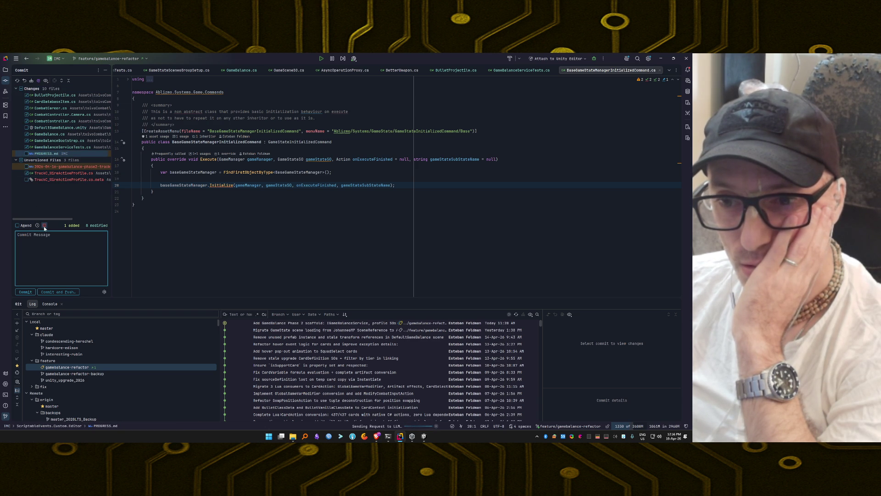
Step: Tick all modified files and the three unversioned files for commit
{"action": "left_click", "coordinate": [21, 88]}
{"action": "left_click", "coordinate": [16, 88]}
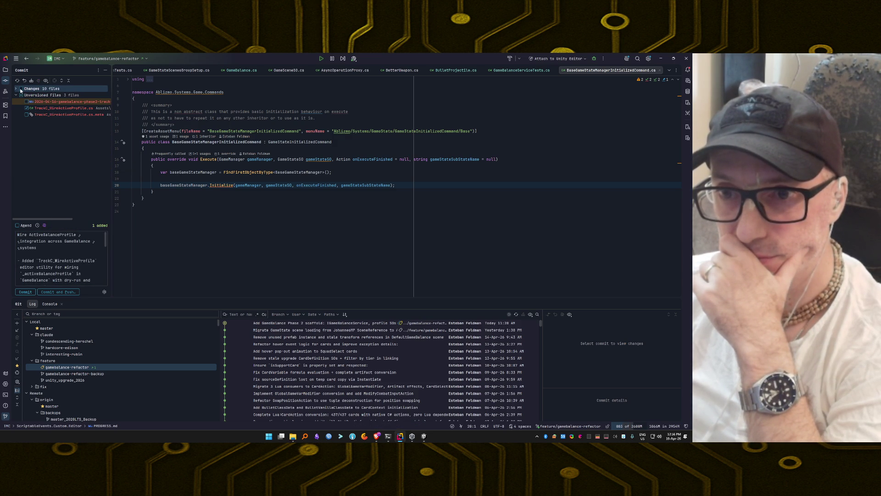
{"action": "left_click", "coordinate": [21, 94]}
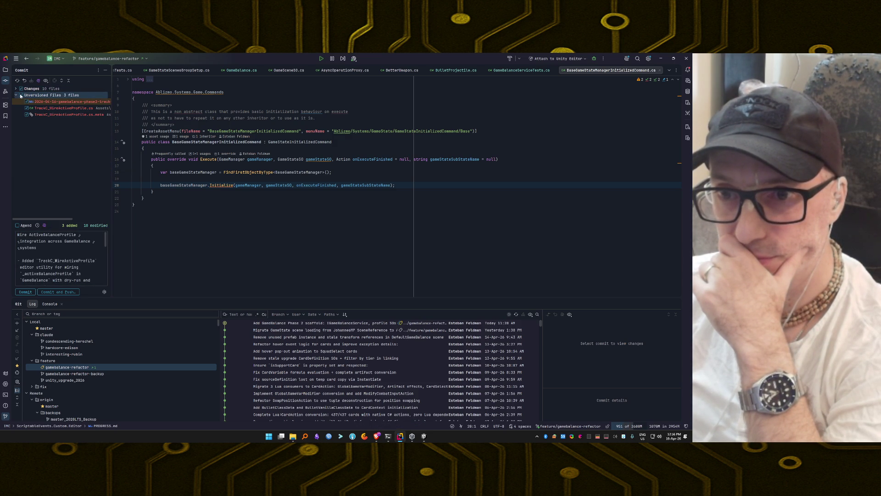
Step: Commit the 13 files as 'Wire ActiveBalanceProfile integration across GameBalance systems' and return to Claude Code
{"action": "left_click", "coordinate": [30, 292]}
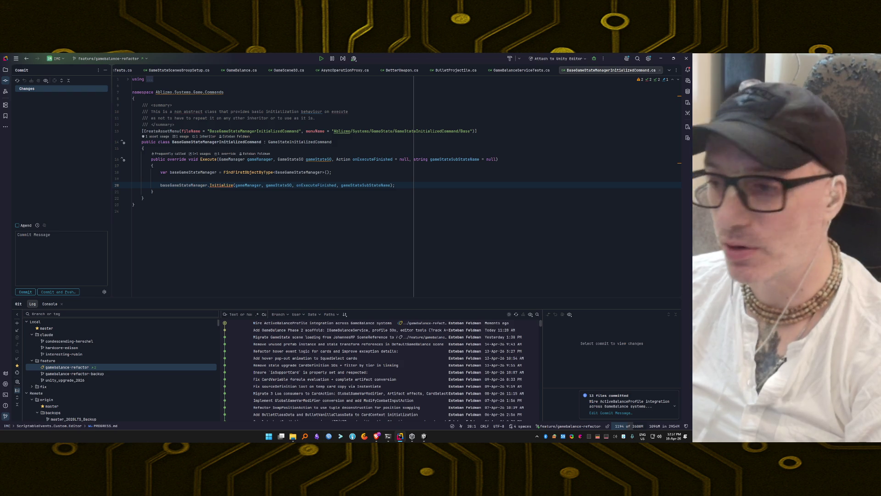
{"action": "left_click", "coordinate": [277, 323]}
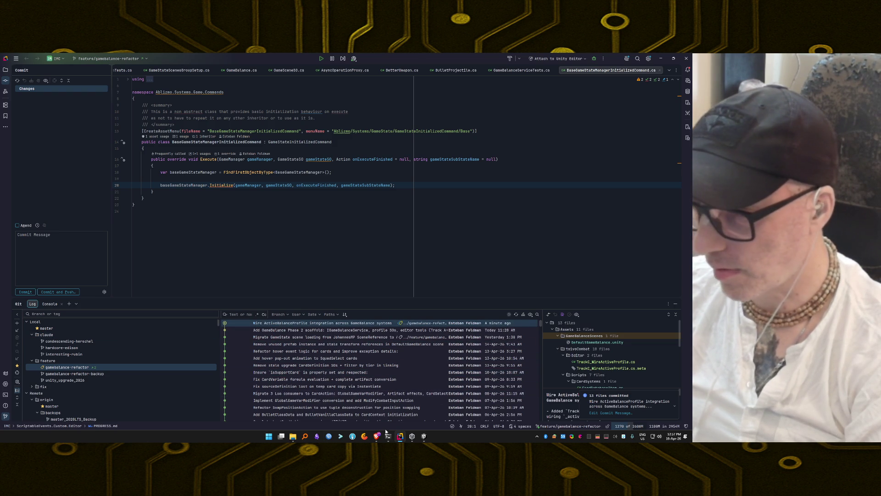
{"action": "left_click", "coordinate": [388, 436]}
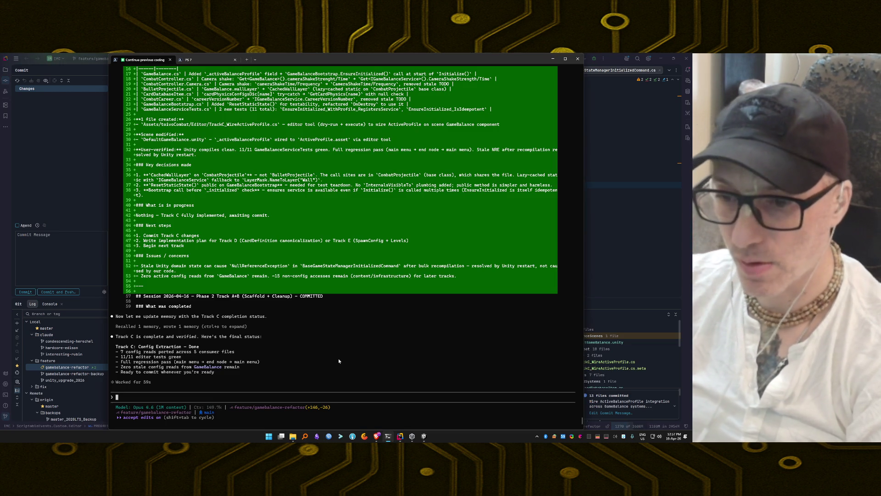
Step: Send the agent 'Done, lets continue.' to get its proposals for Tracks D, E and F
{"action": "type", "text": "Done, lets co"}
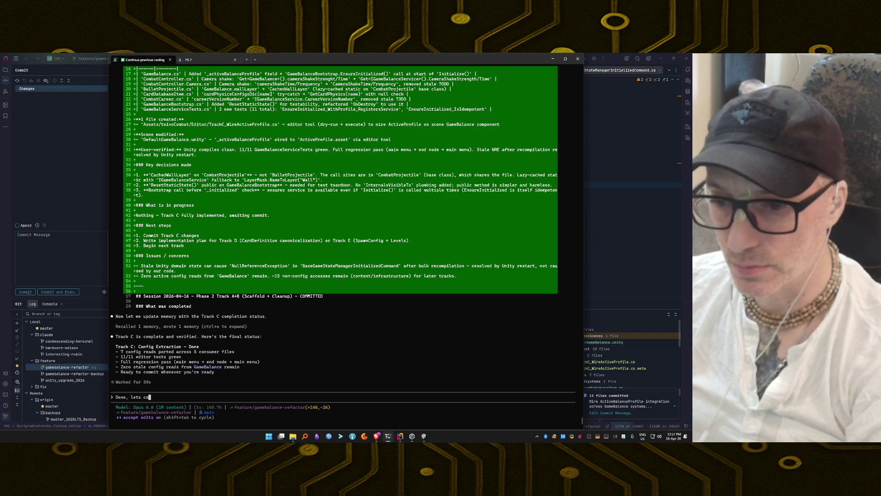
{"action": "type", "text": "ntinue."}
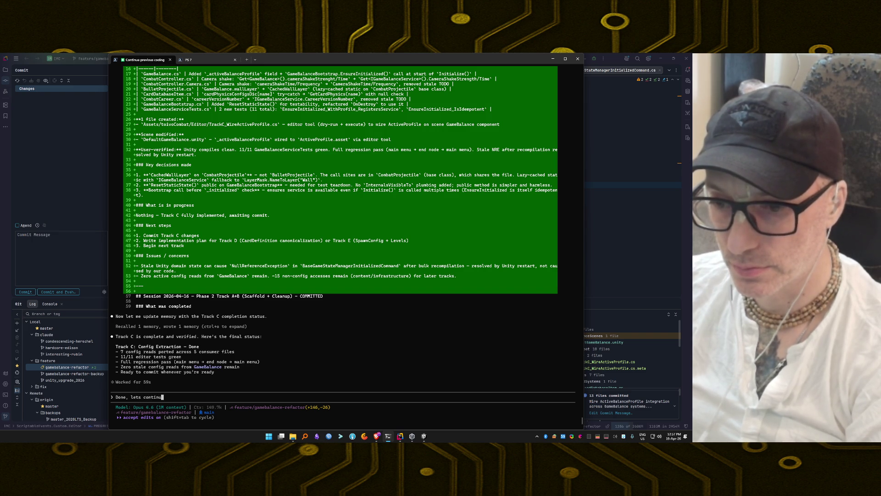
{"action": "key", "text": "Return"}
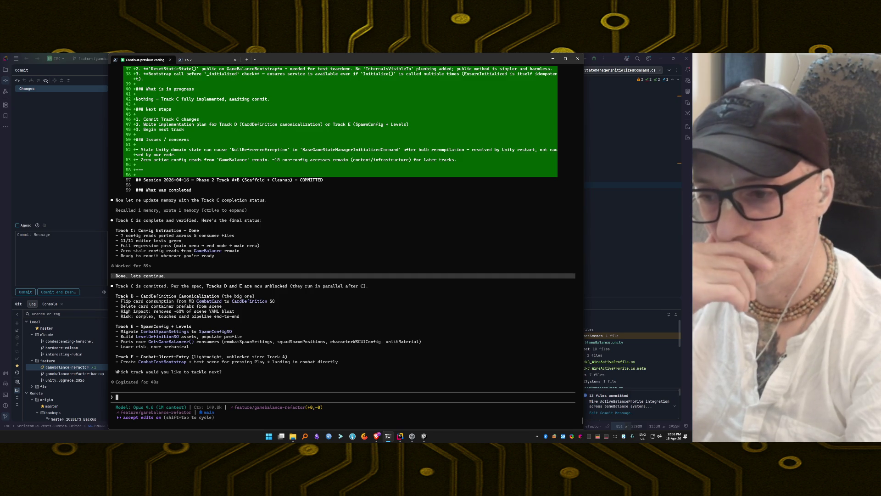
Step: Discard the draft question 'Which one can we do and test' and switch to the browser
{"action": "type", "text": "Which "}
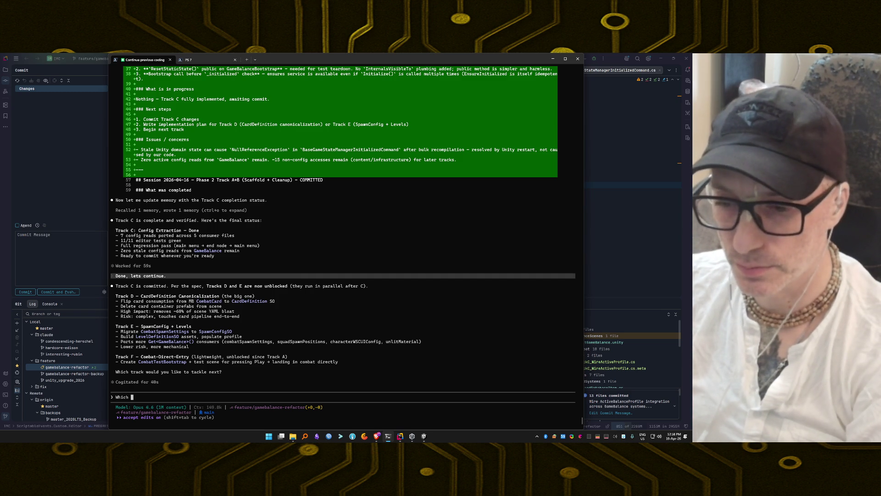
{"action": "type", "text": "one can we do an"}
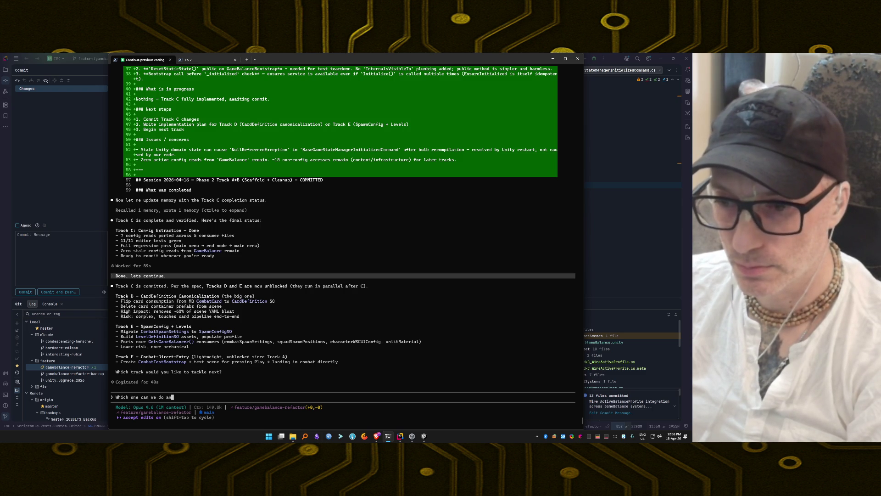
{"action": "type", "text": "d test"}
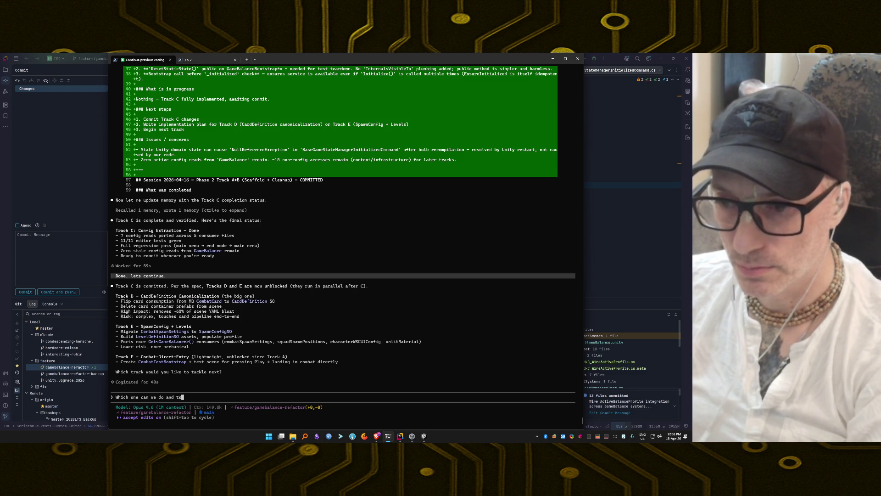
{"action": "key", "text": "BackSpace"}
{"action": "key", "text": "BackSpace"}
{"action": "key", "text": "BackSpace"}
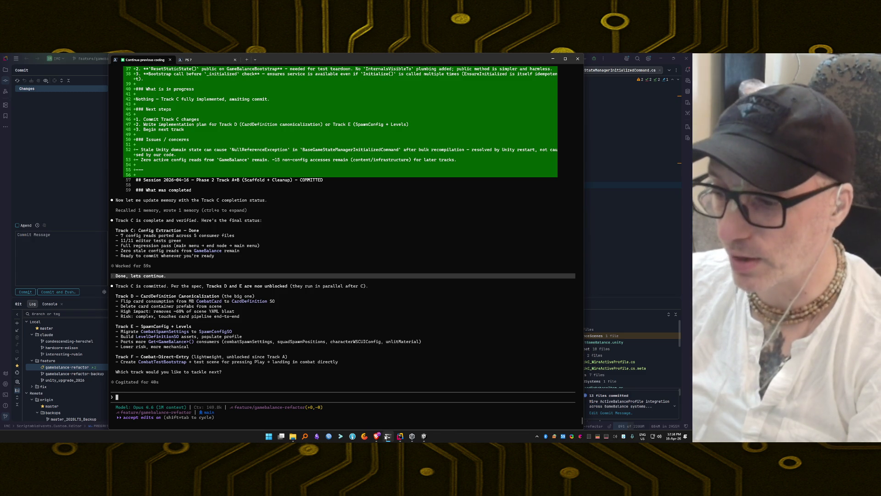
{"action": "key", "text": "alt+Tab"}
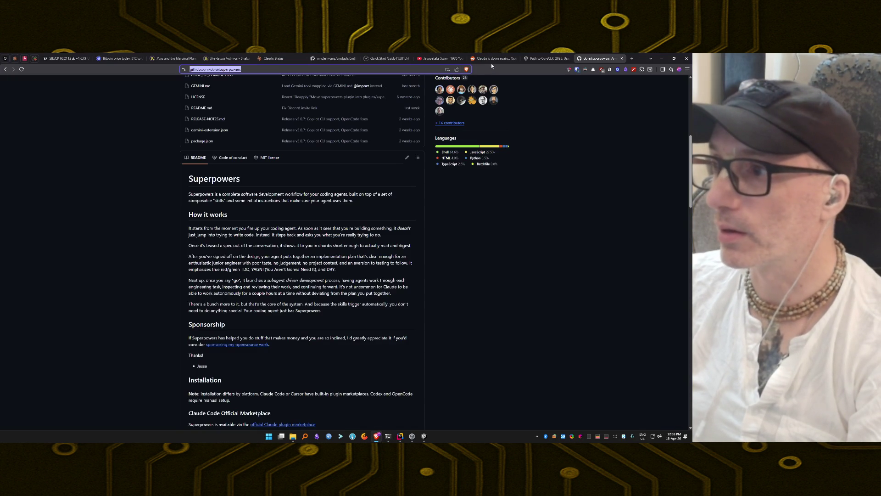
Step: Review the Opus 4.6 error incident, uptime bars and past incidents on Claude Status
{"action": "left_click", "coordinate": [277, 59]}
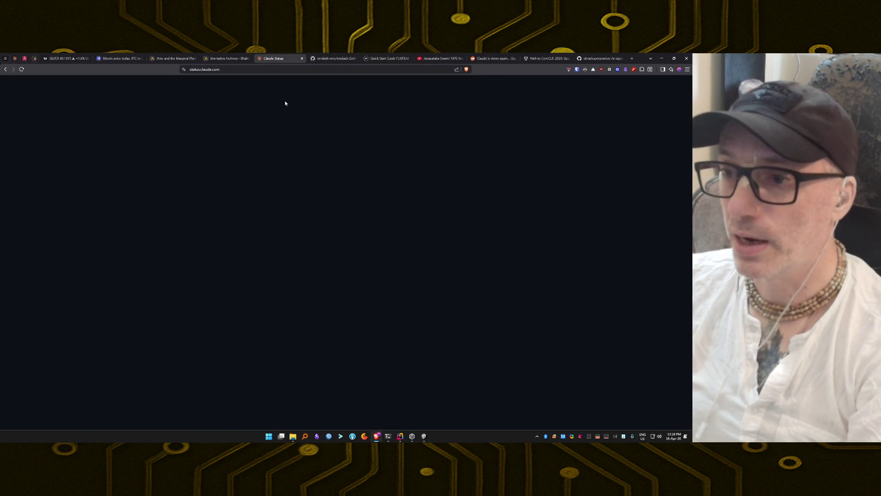
{"action": "scroll", "coordinate": [379, 131], "scroll_direction": "up", "scroll_amount": 3}
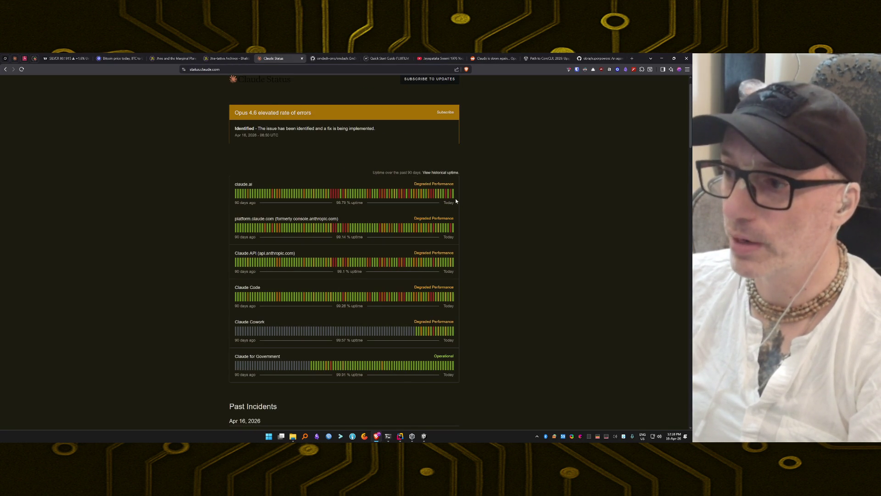
{"action": "mouse_move", "coordinate": [347, 192]}
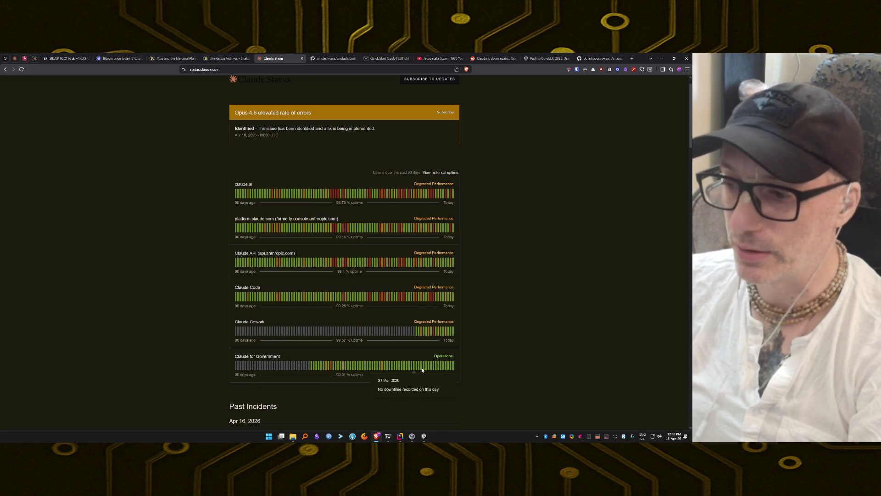
{"action": "mouse_move", "coordinate": [435, 365]}
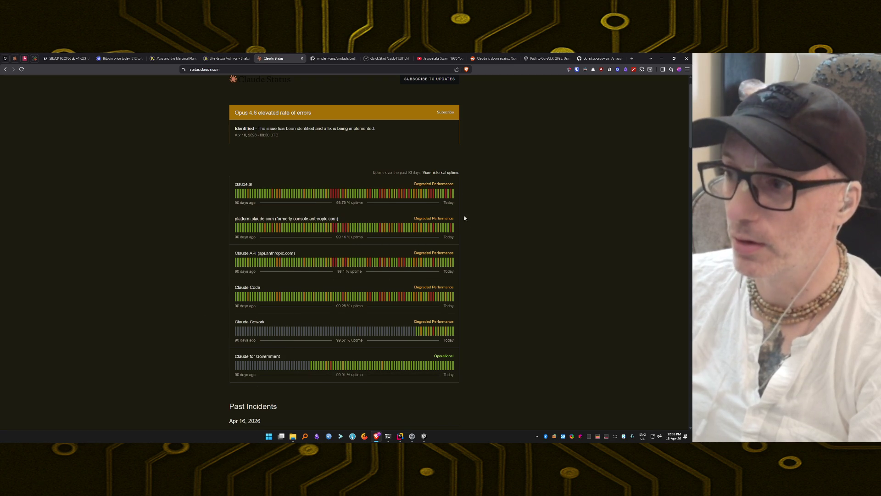
{"action": "mouse_move", "coordinate": [454, 193]}
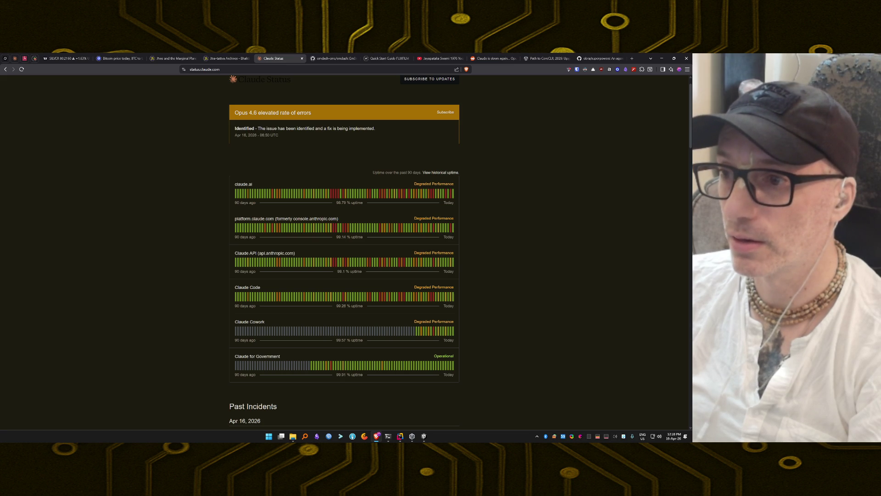
{"action": "scroll", "coordinate": [260, 285], "scroll_direction": "down", "scroll_amount": 5}
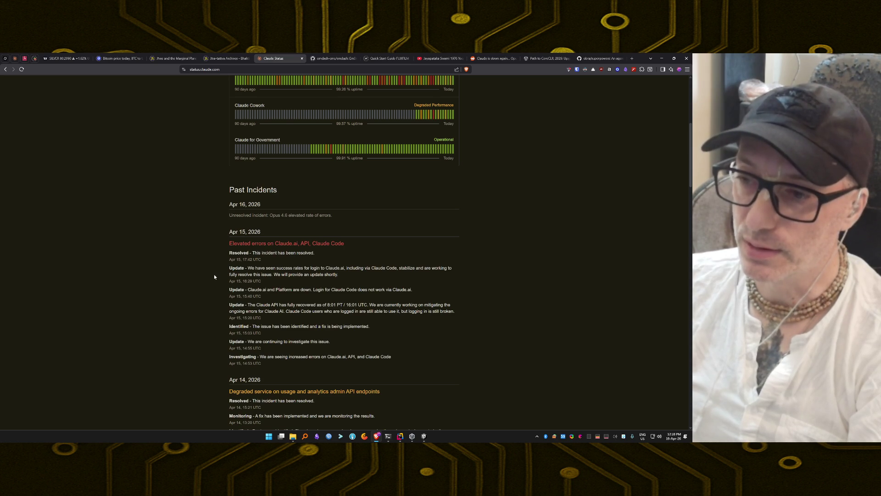
{"action": "scroll", "coordinate": [214, 275], "scroll_direction": "up", "scroll_amount": 5}
{"action": "scroll", "coordinate": [214, 277], "scroll_direction": "up", "scroll_amount": 1}
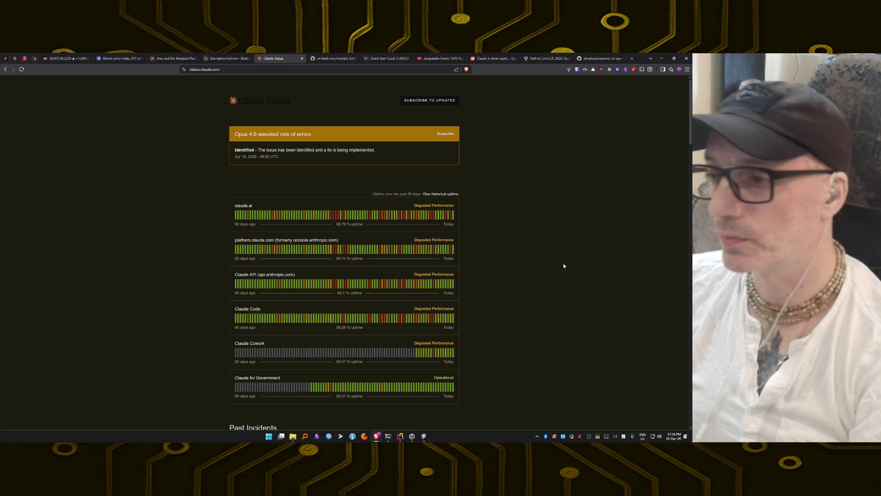
Step: Switch from the browser back to the Claude Code terminal
{"action": "key", "text": "alt+Tab"}
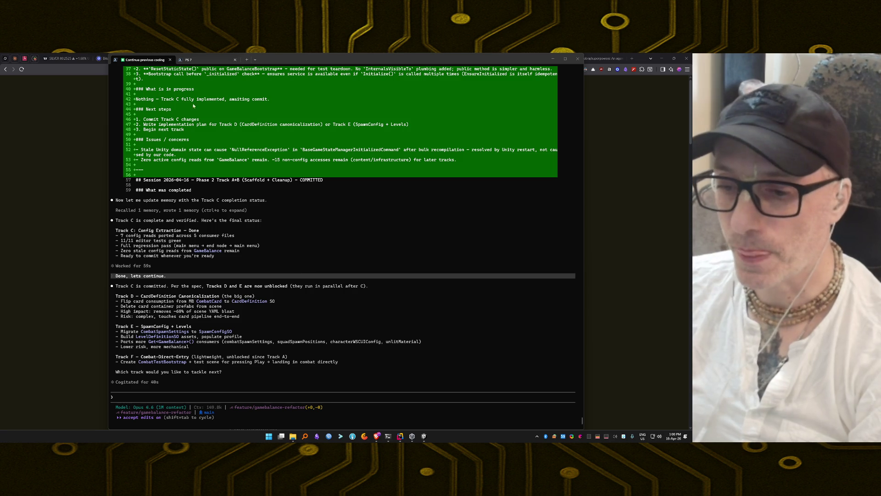
{"action": "left_click", "coordinate": [250, 398]}
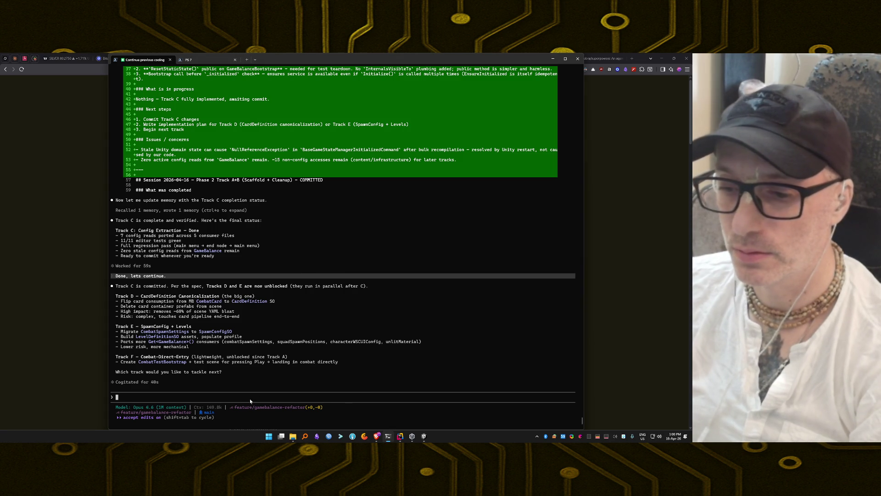
{"action": "type", "text": "If d"}
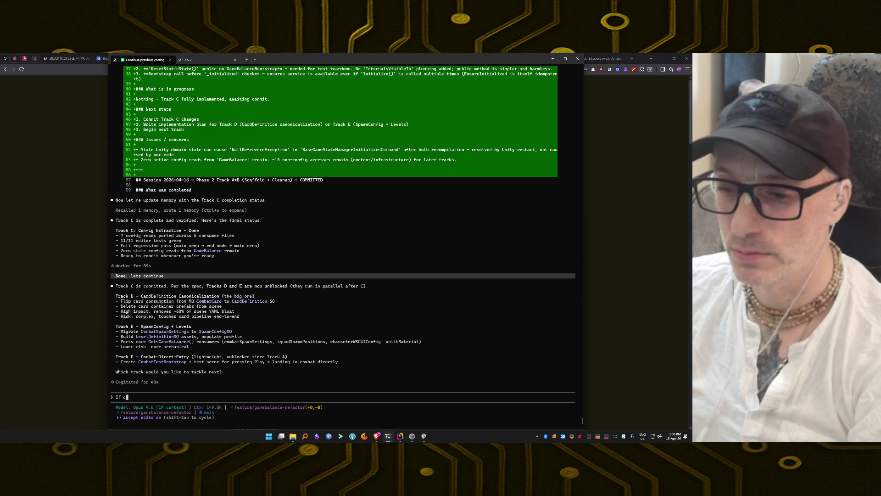
{"action": "key", "text": "BackSpace"}
{"action": "type", "text": "we do D "}
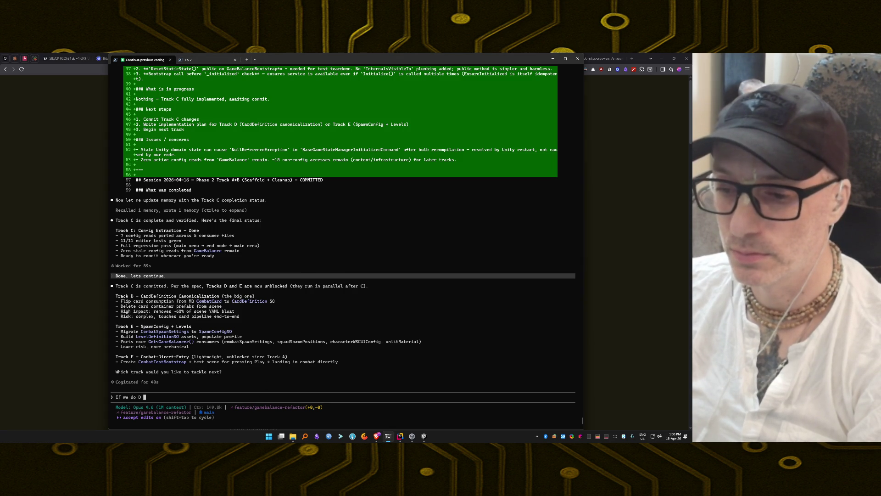
{"action": "type", "text": "can we t"}
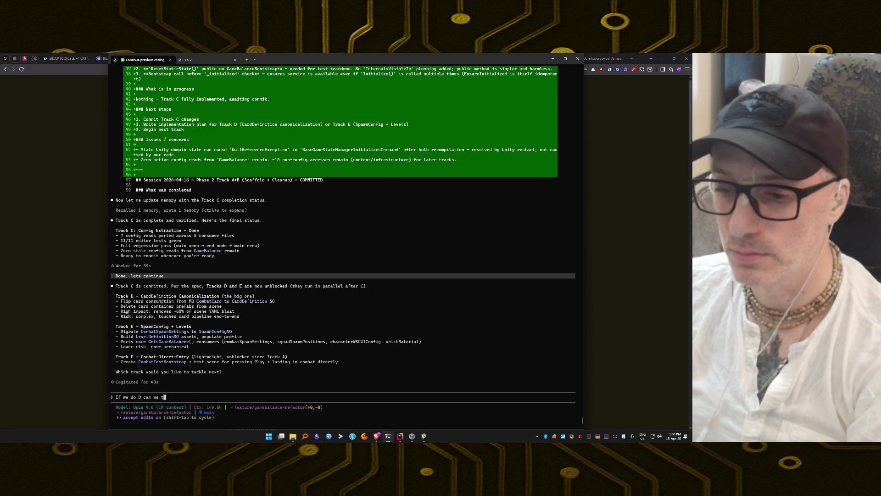
{"action": "type", "text": "est on"}
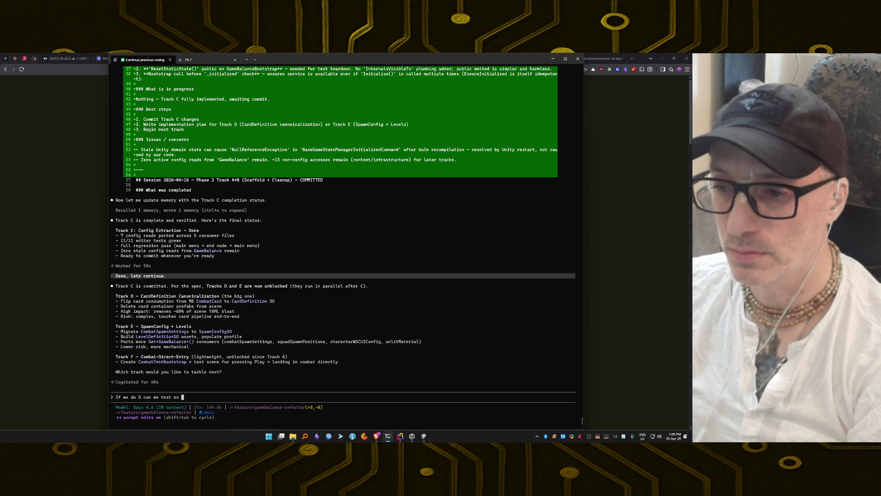
{"action": "key", "text": "BackSpace"}
{"action": "key", "text": "BackSpace"}
{"action": "key", "text": "BackSpace"}
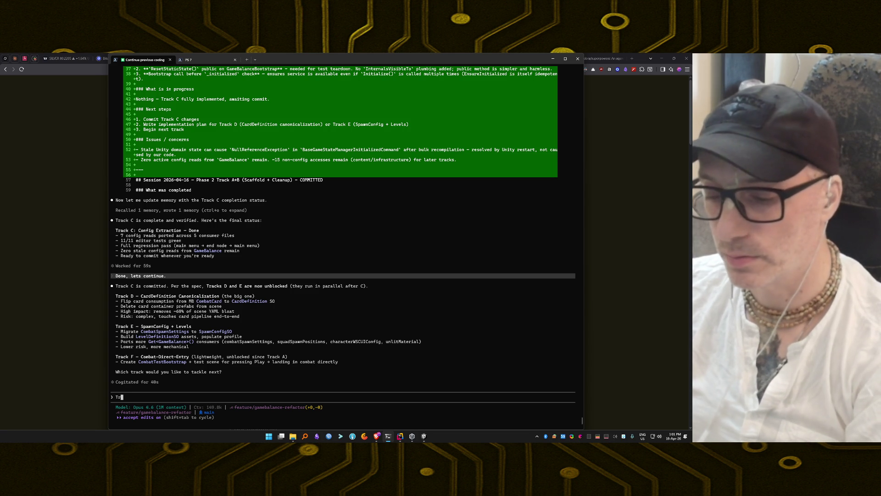
{"action": "type", "text": "Track E"}
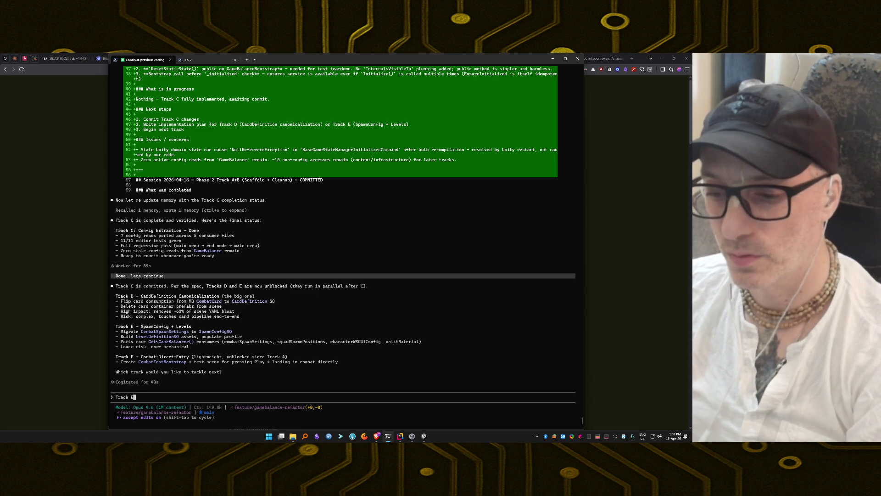
{"action": "key", "text": "BackSpace"}
{"action": "key", "text": "BackSpace"}
{"action": "key", "text": "BackSpace"}
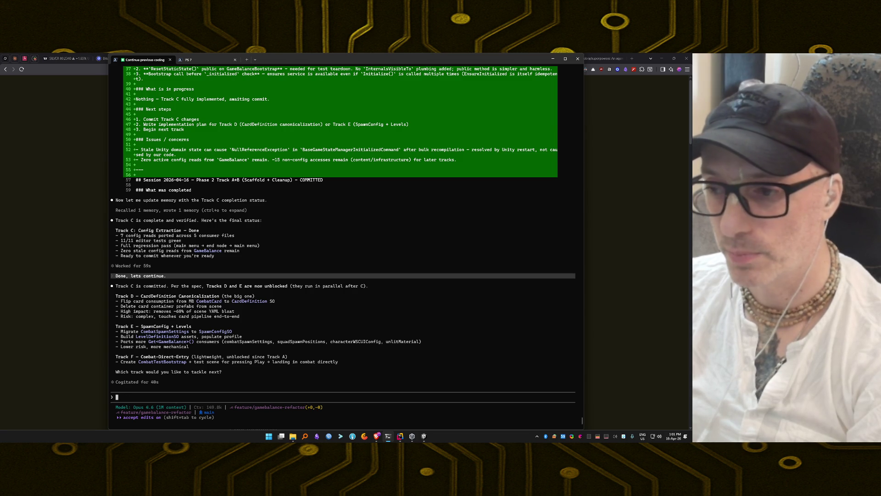